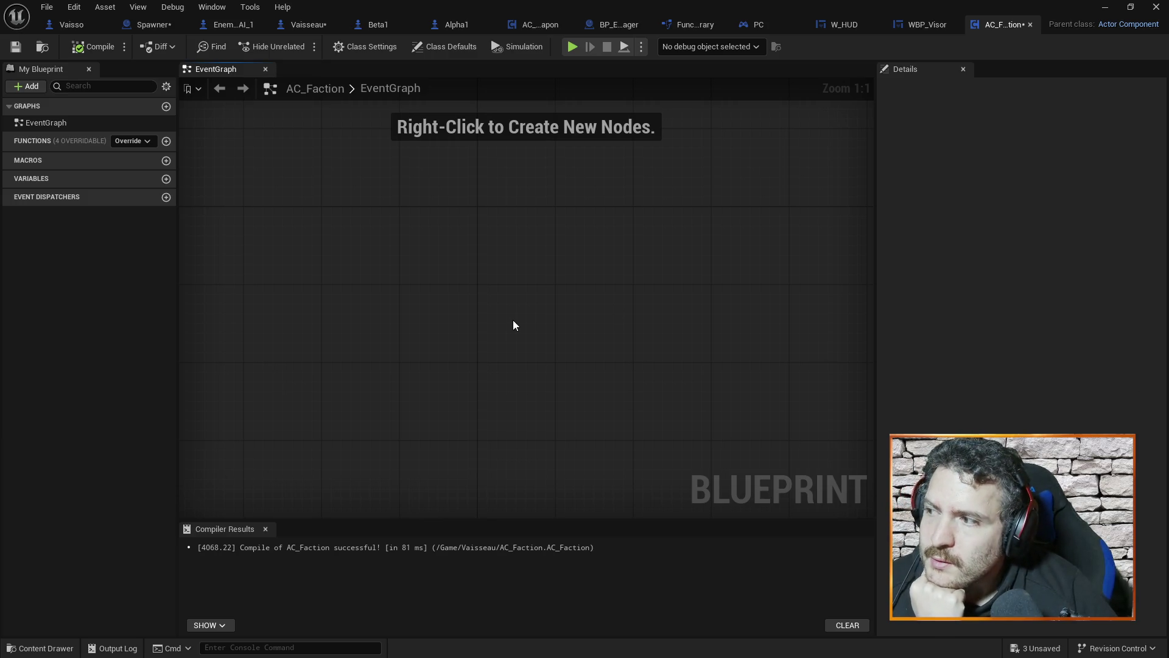
# Step: Add a Float variable NewVar to AC_Faction, make it a Float-to-Integer Map, and mark it Instance Editable
pyautogui.click(165, 179)
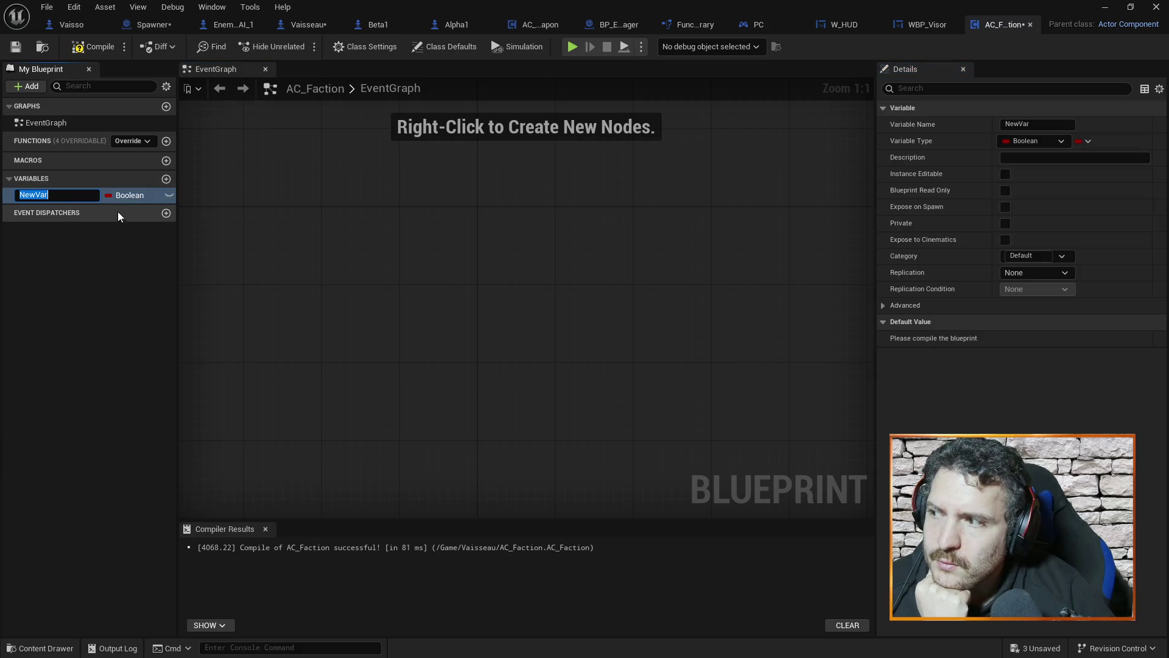
pyautogui.click(109, 233)
pyautogui.click(146, 196)
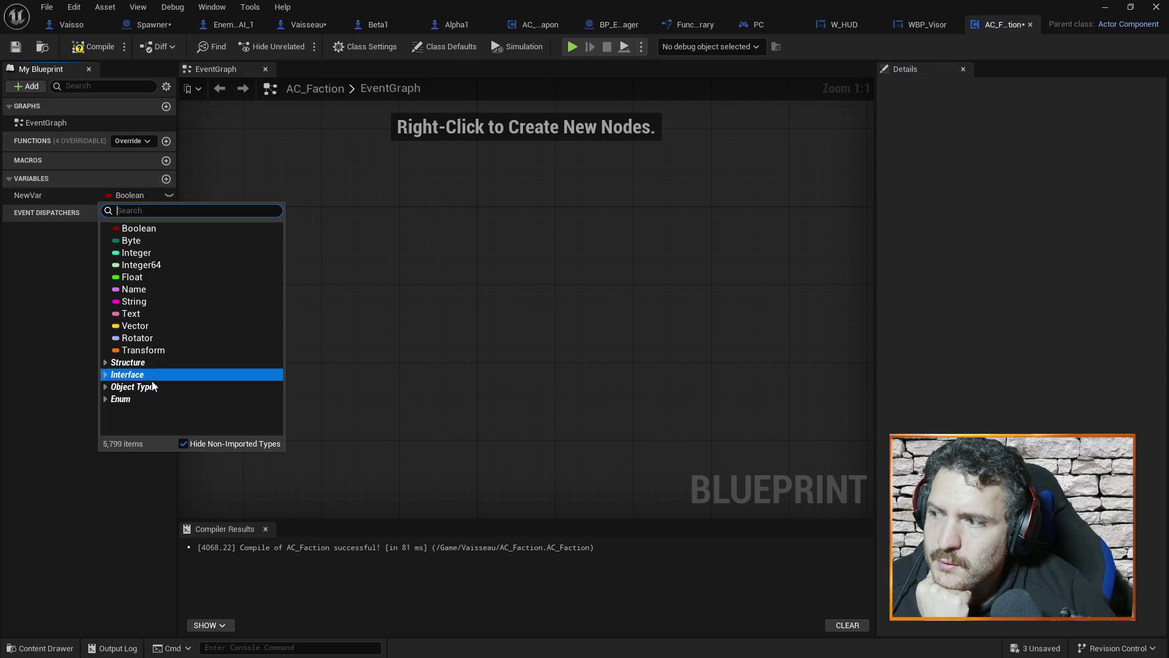
pyautogui.click(130, 277)
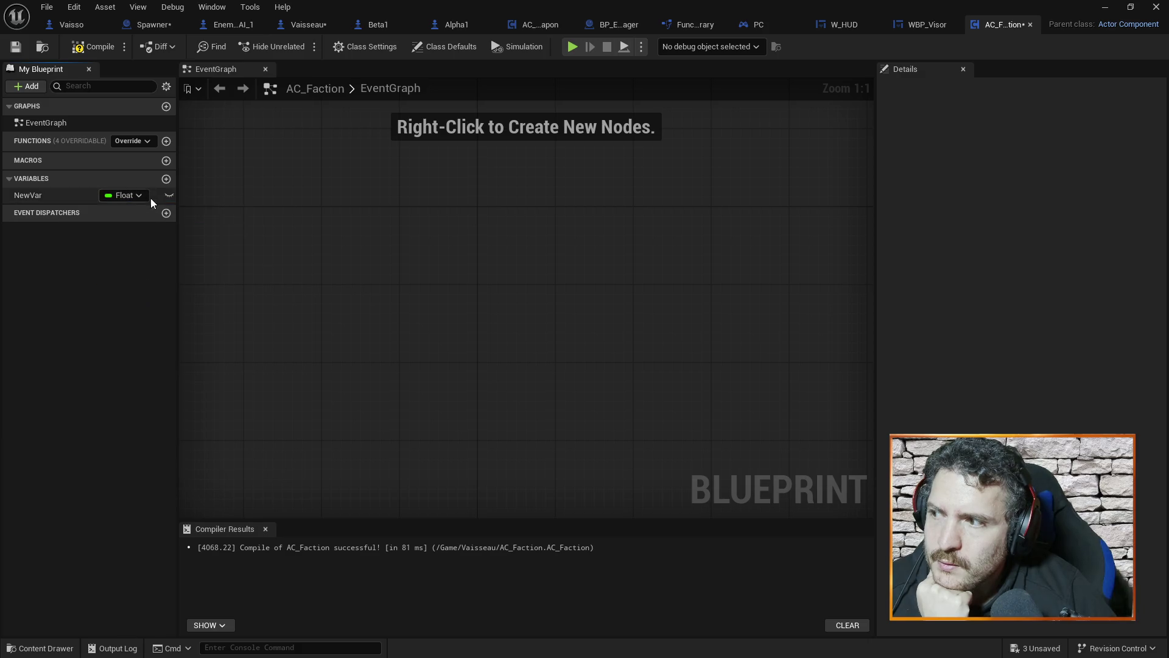
pyautogui.click(77, 195)
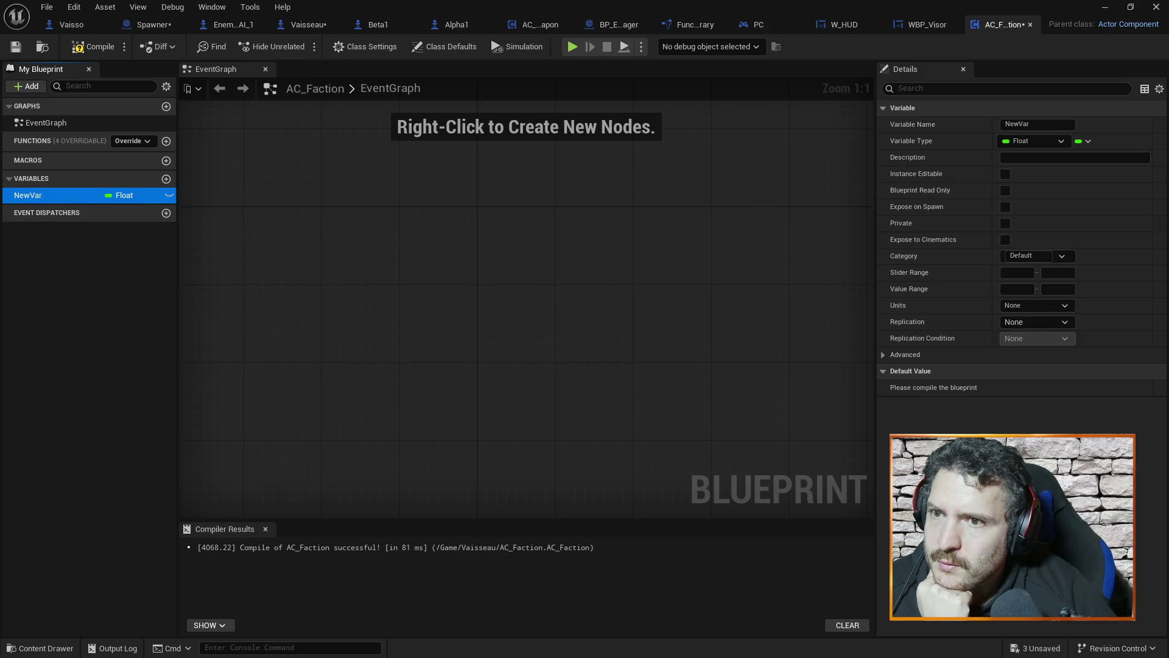
pyautogui.click(1087, 141)
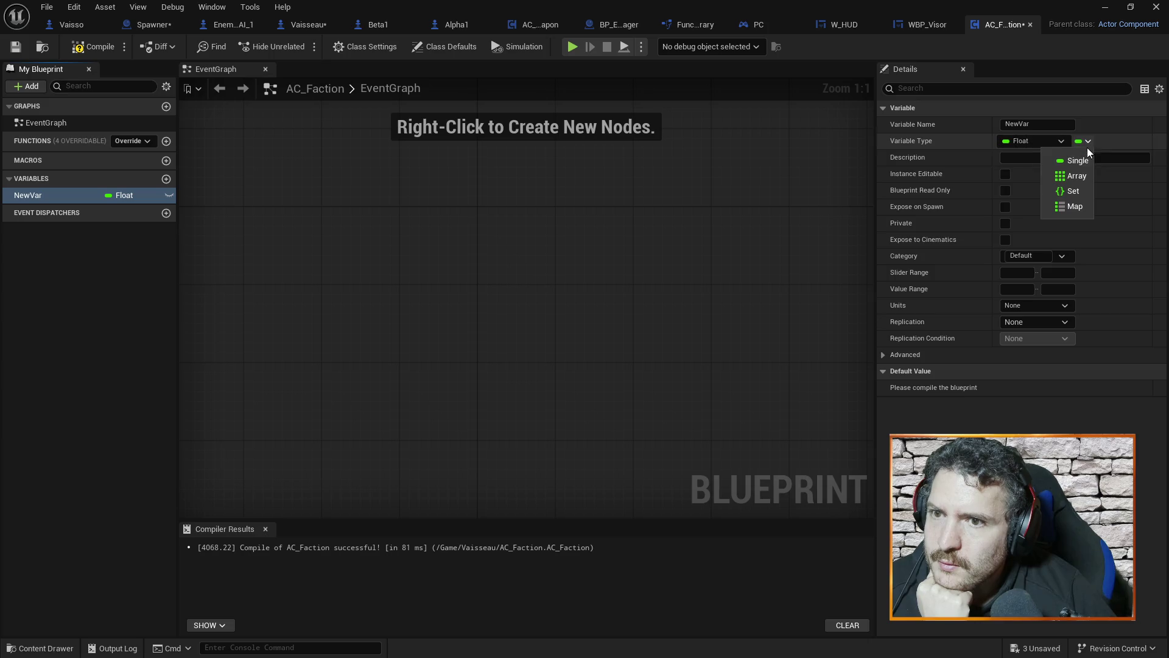
pyautogui.click(1075, 207)
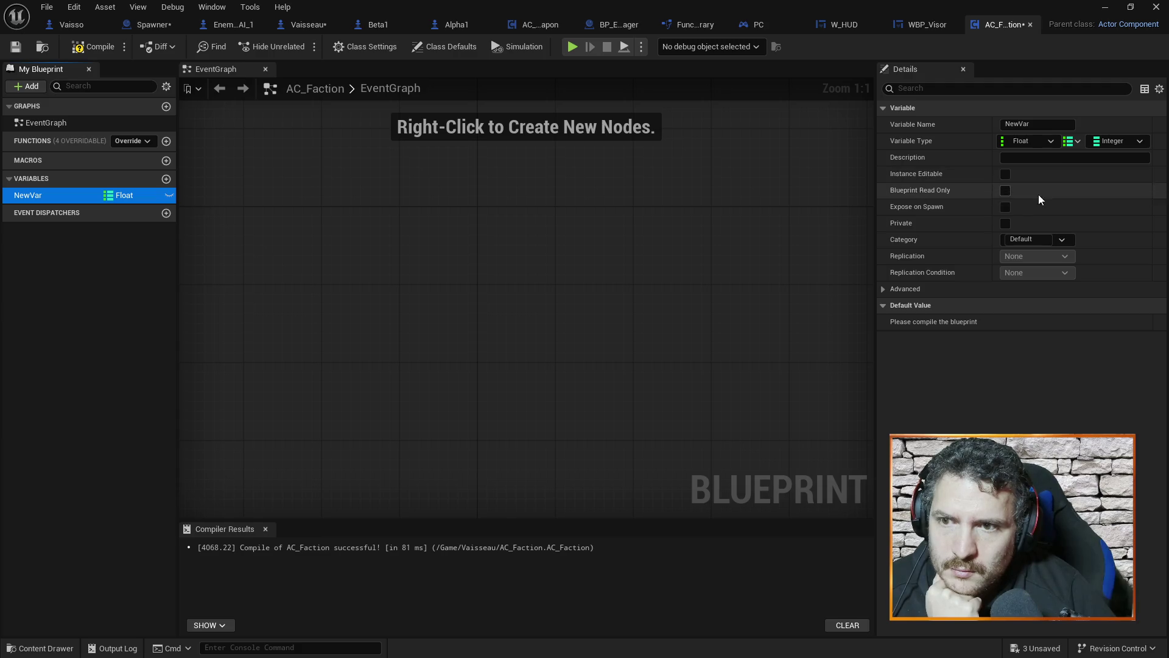
pyautogui.click(1005, 175)
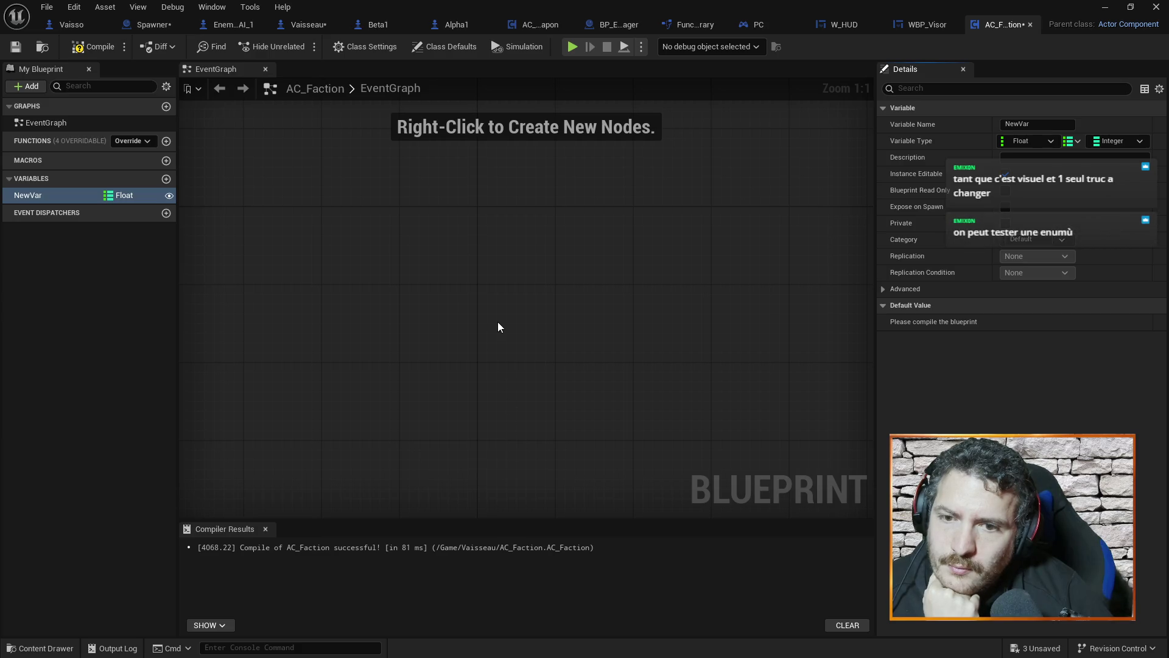
# Step: Change NewVar's container from Map to Set, compile AC_Faction, and minimize the blueprint editor
pyautogui.click(1071, 140)
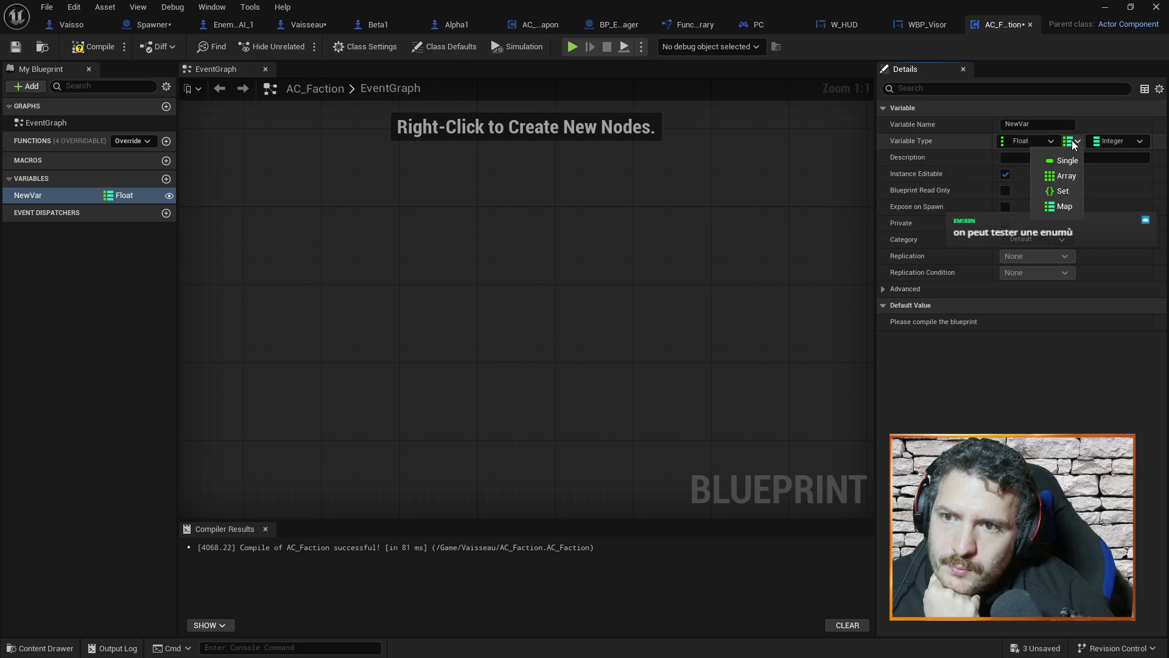
pyautogui.click(1069, 192)
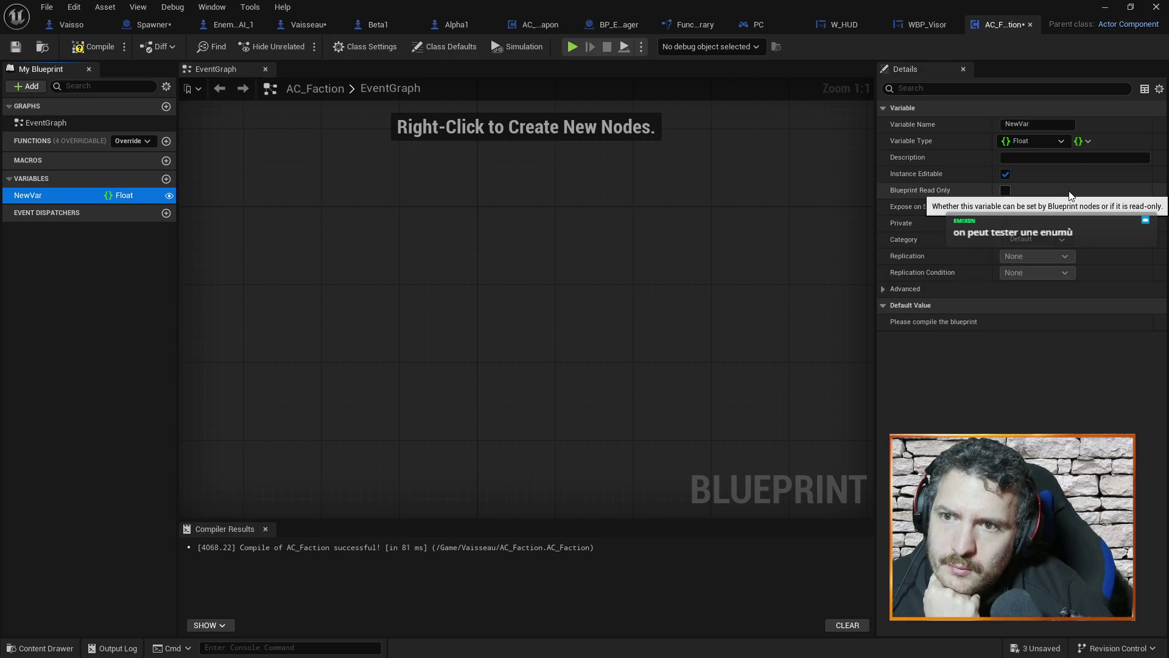
pyautogui.click(1061, 142)
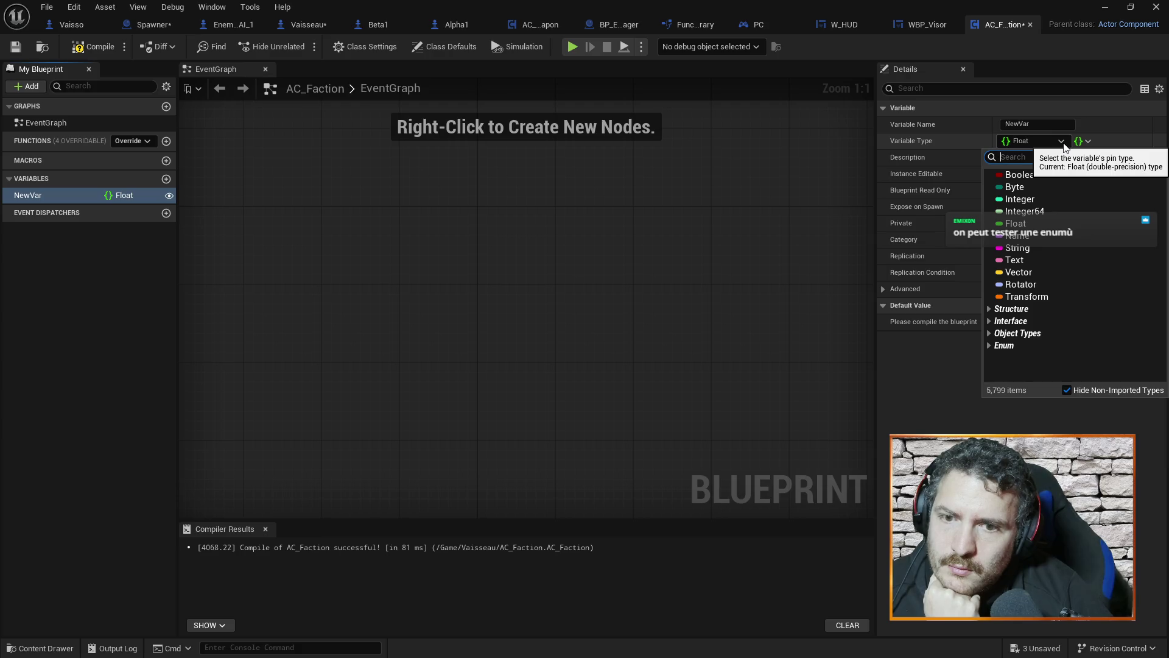
pyautogui.press('Escape')
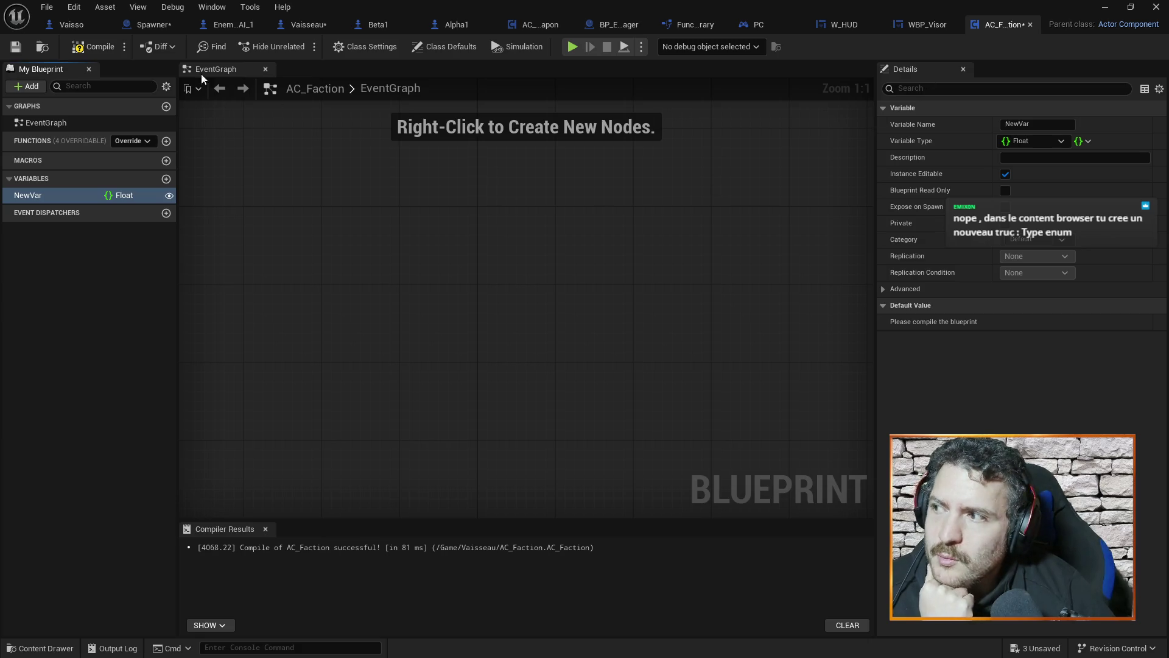
pyautogui.click(104, 49)
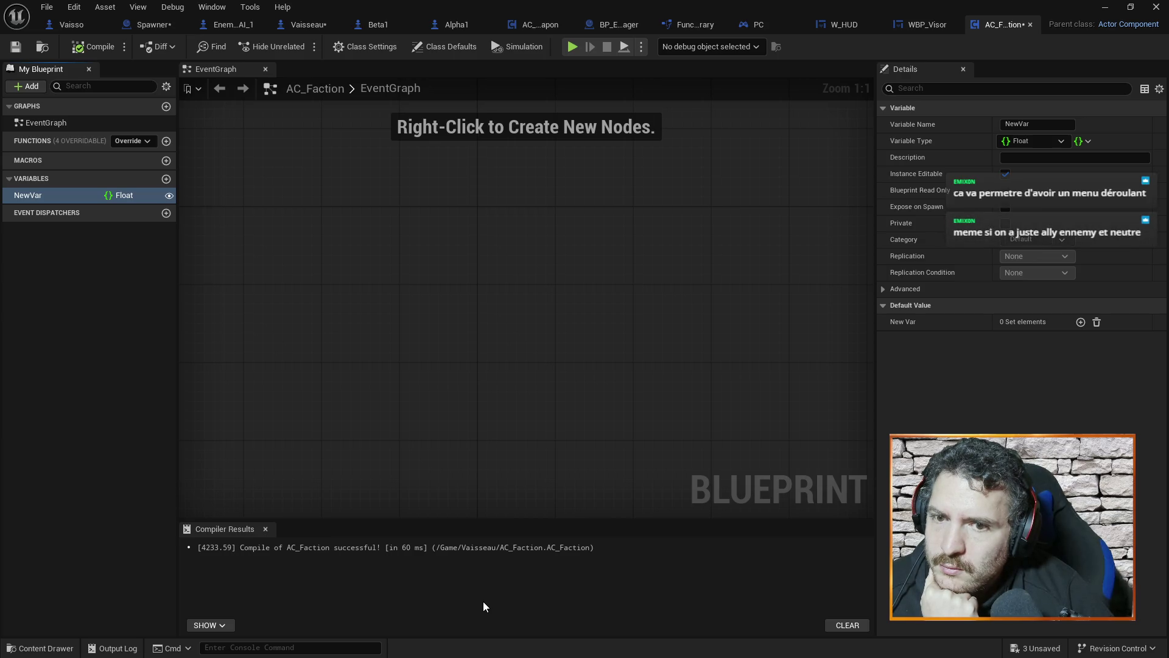
pyautogui.click(1105, 7)
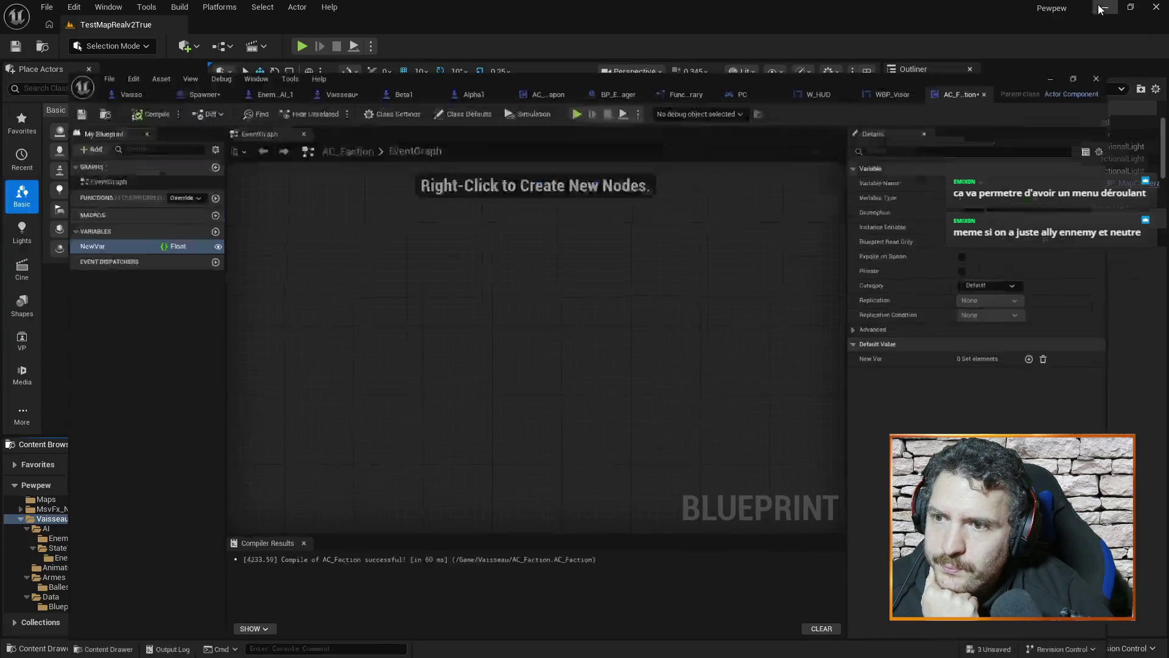
# Step: Create an Enumeration asset named Factions in the Vaisseau folder and open it for editing
pyautogui.scroll(-2, 692, 514)
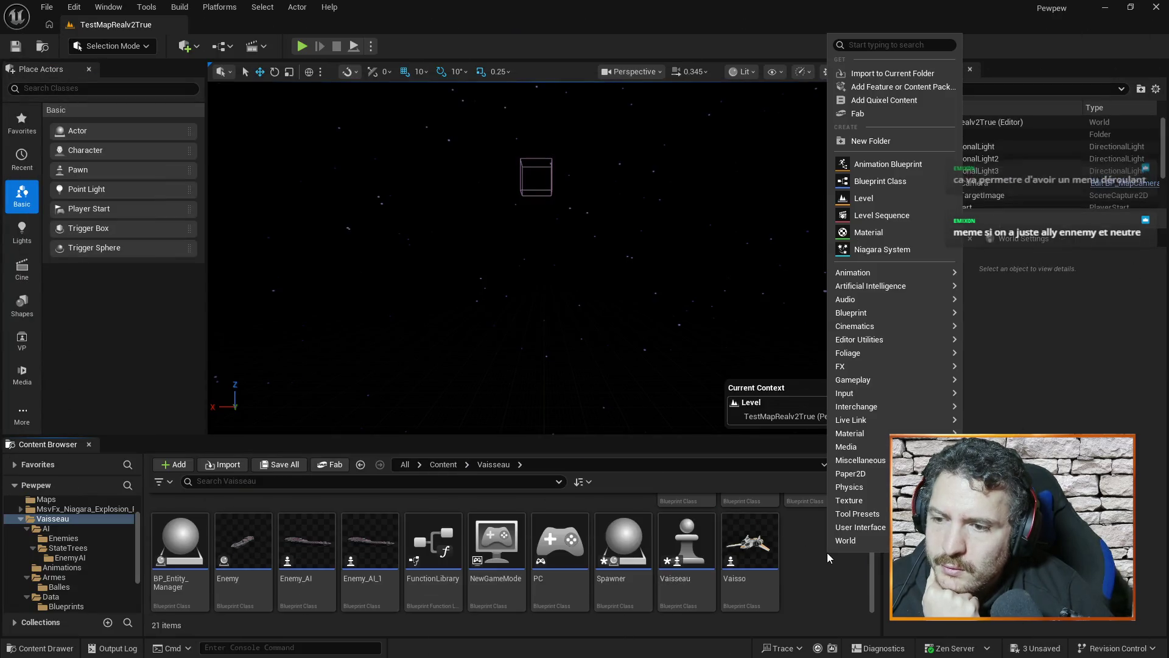
pyautogui.rightClick(827, 554)
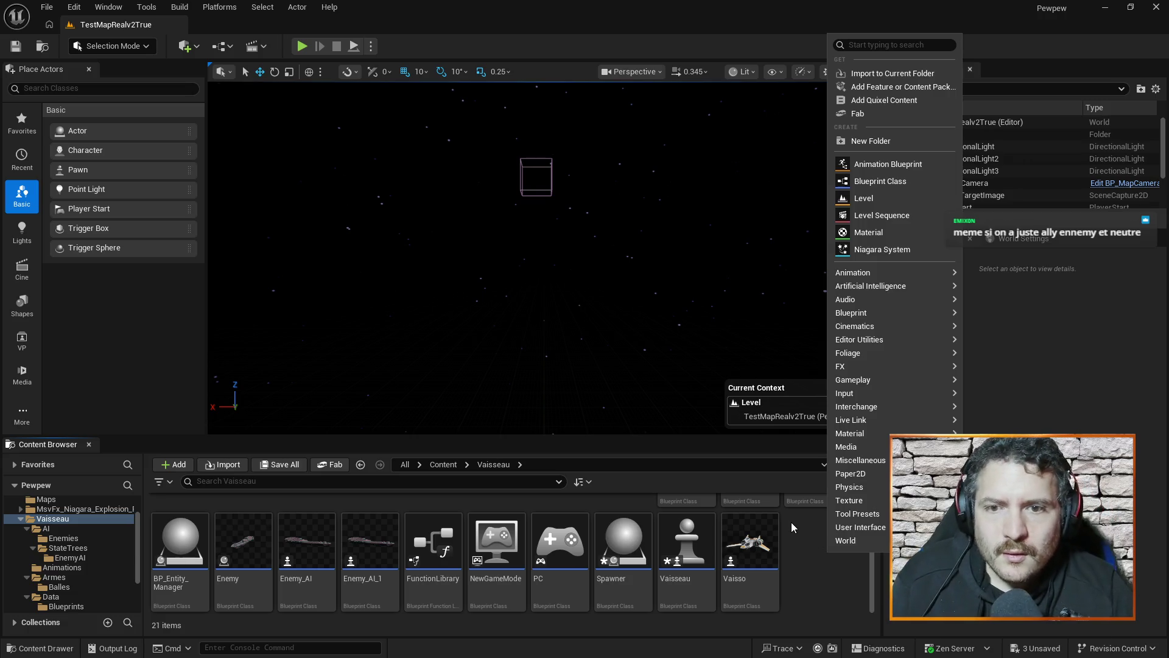
pyautogui.write('enum')
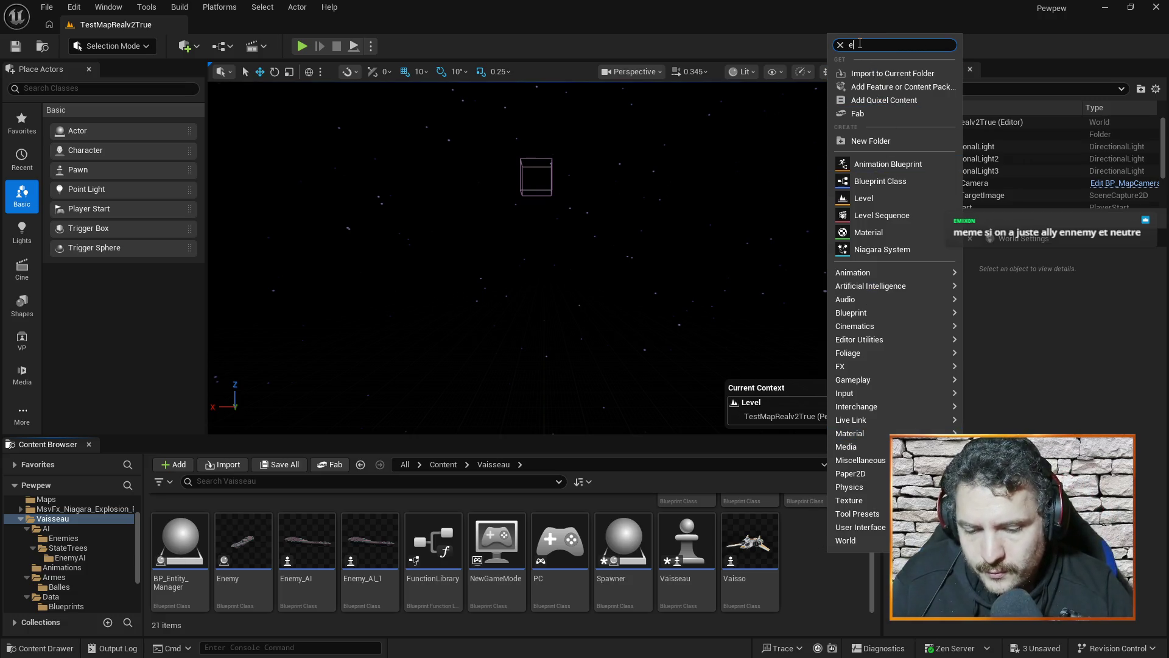
pyautogui.click(856, 69)
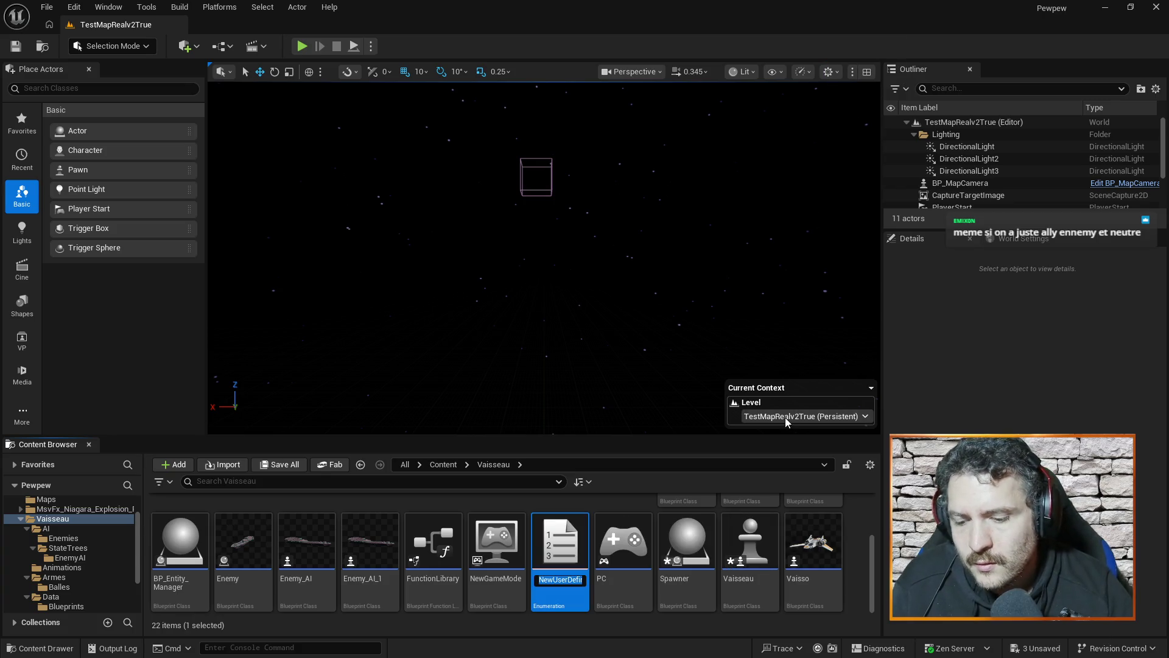
pyautogui.write('Factions')
pyautogui.press('Return')
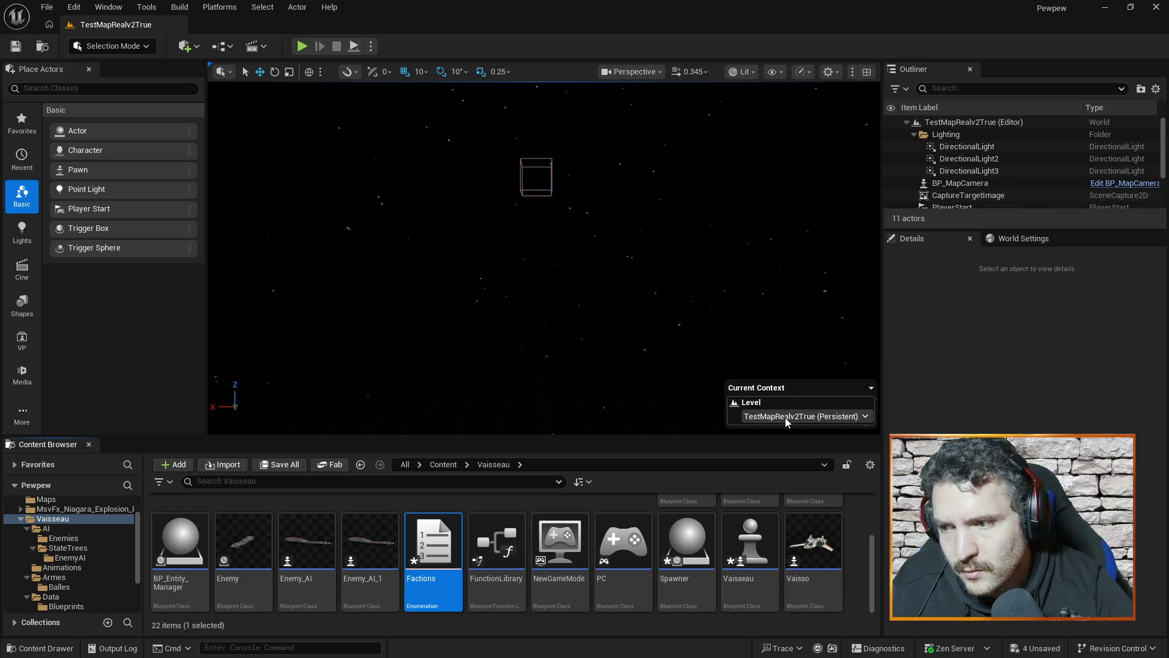
pyautogui.doubleClick(429, 530)
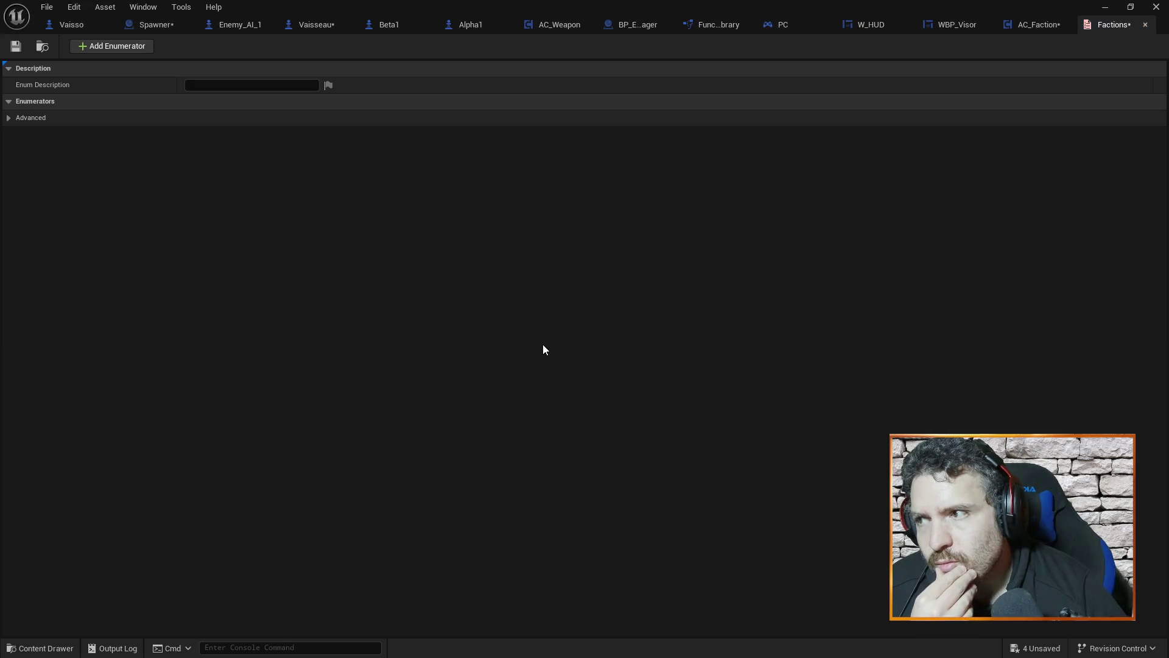
# Step: Add three enumerators to the Factions enumeration
pyautogui.click(9, 117)
pyautogui.click(9, 118)
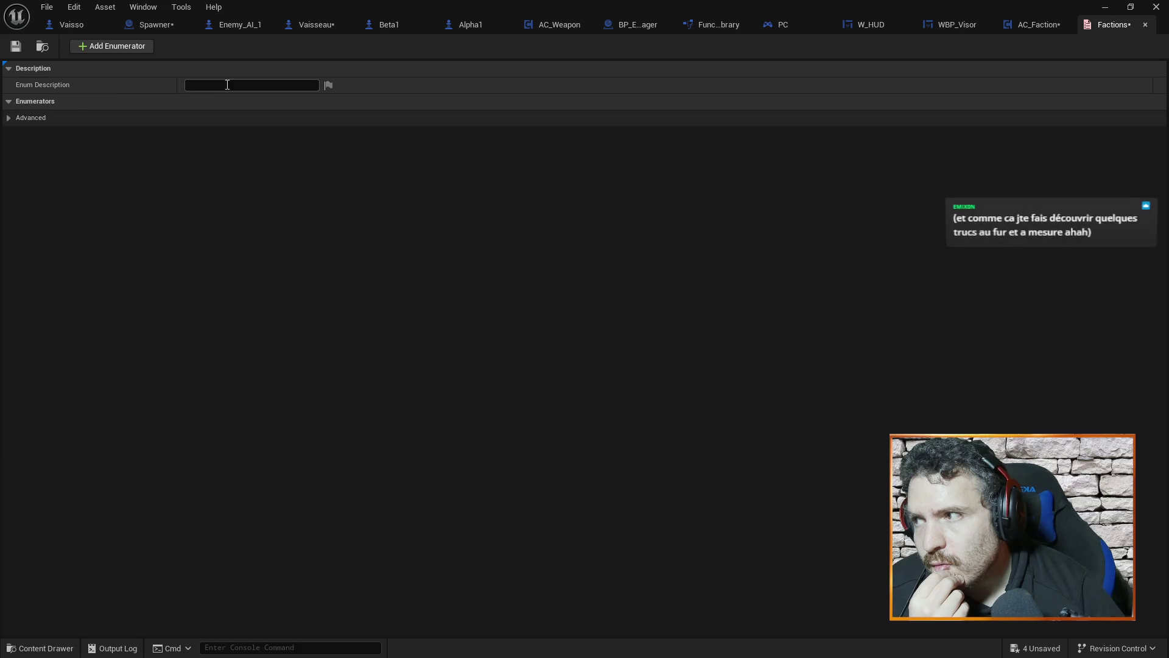
pyautogui.click(119, 46)
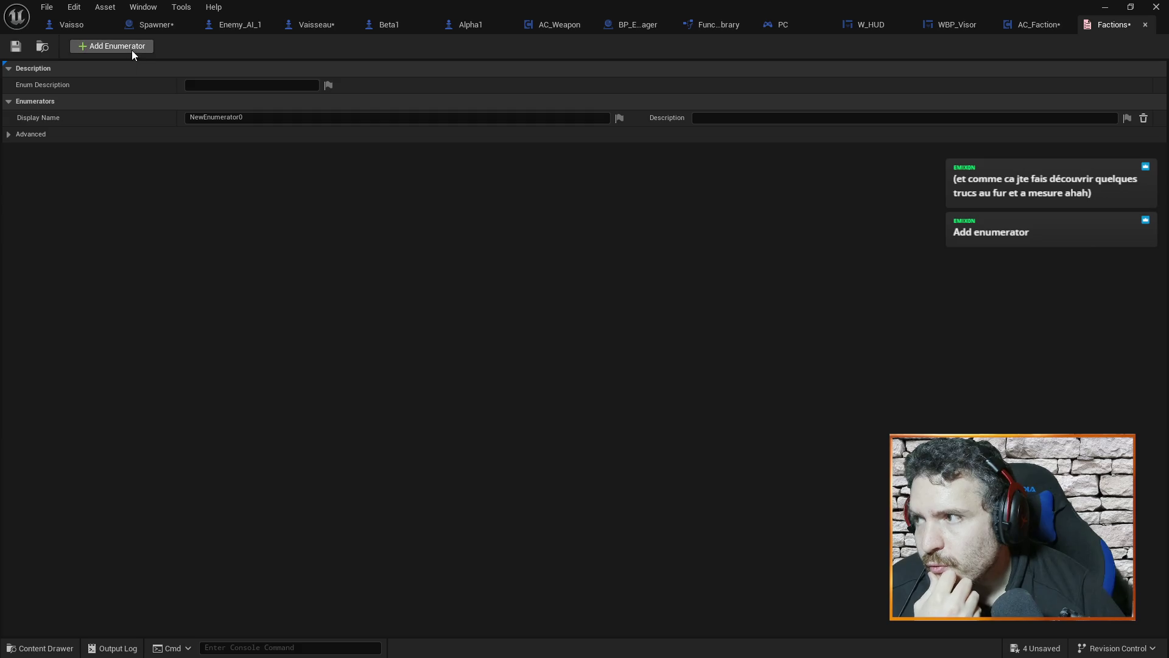
pyautogui.click(131, 50)
pyautogui.click(131, 50)
# Step: Rename the first two enumerators Allies and Ennemies
pyautogui.click(231, 116)
pyautogui.write('Al')
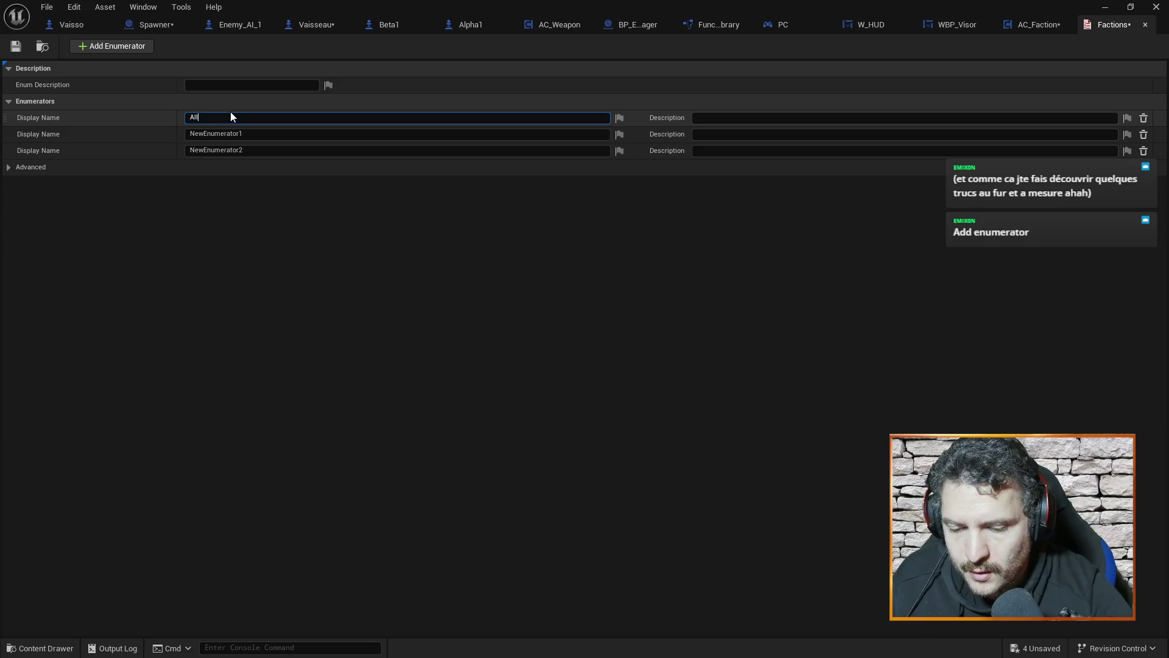
pyautogui.write('ies')
pyautogui.press('Return')
pyautogui.click(232, 134)
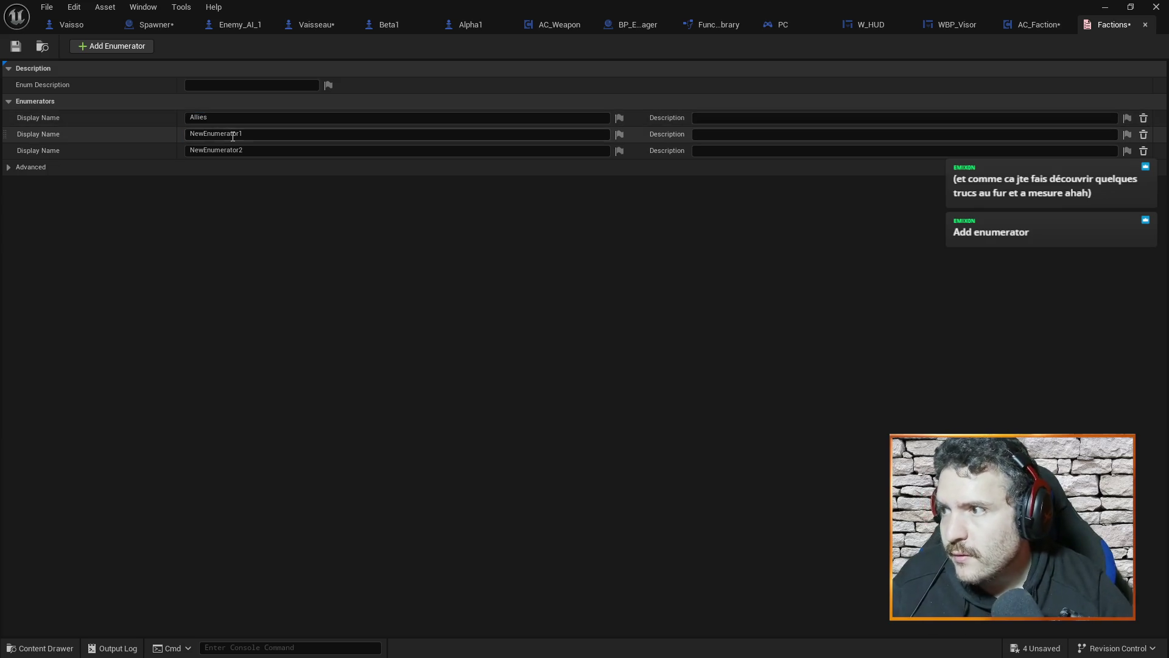
pyautogui.write('Ennemis')
pyautogui.press('Return')
pyautogui.click(235, 133)
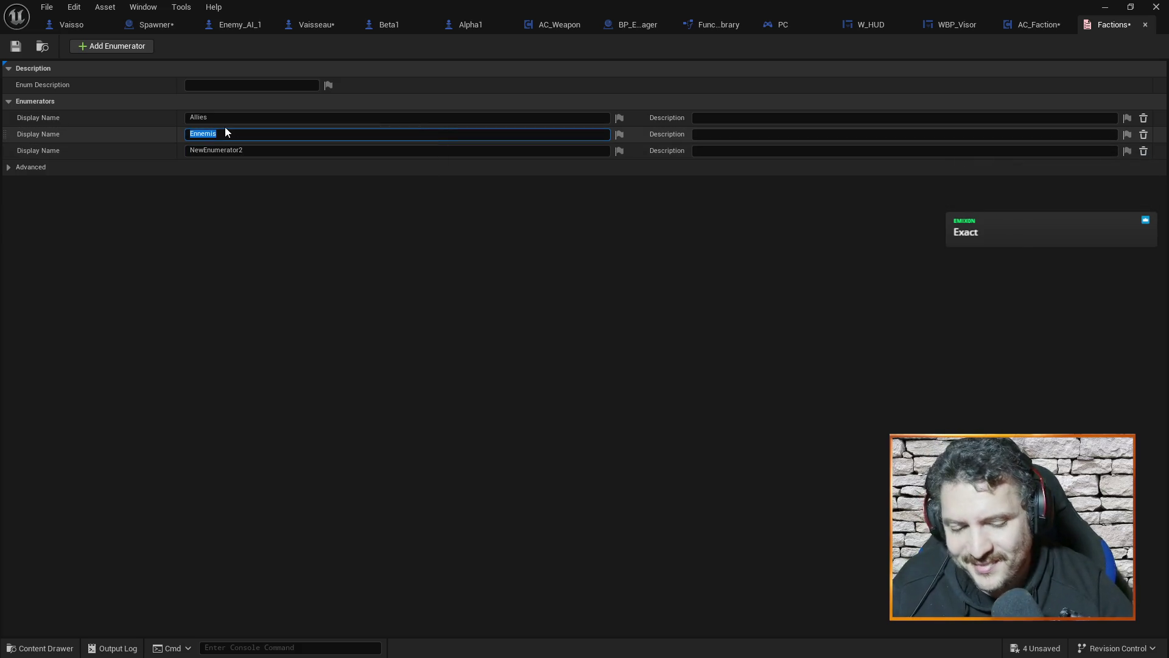
pyautogui.press('Left')
pyautogui.write('e')
# Step: Name the third enumerator Neutral and save the Factions enumeration
pyautogui.click(226, 148)
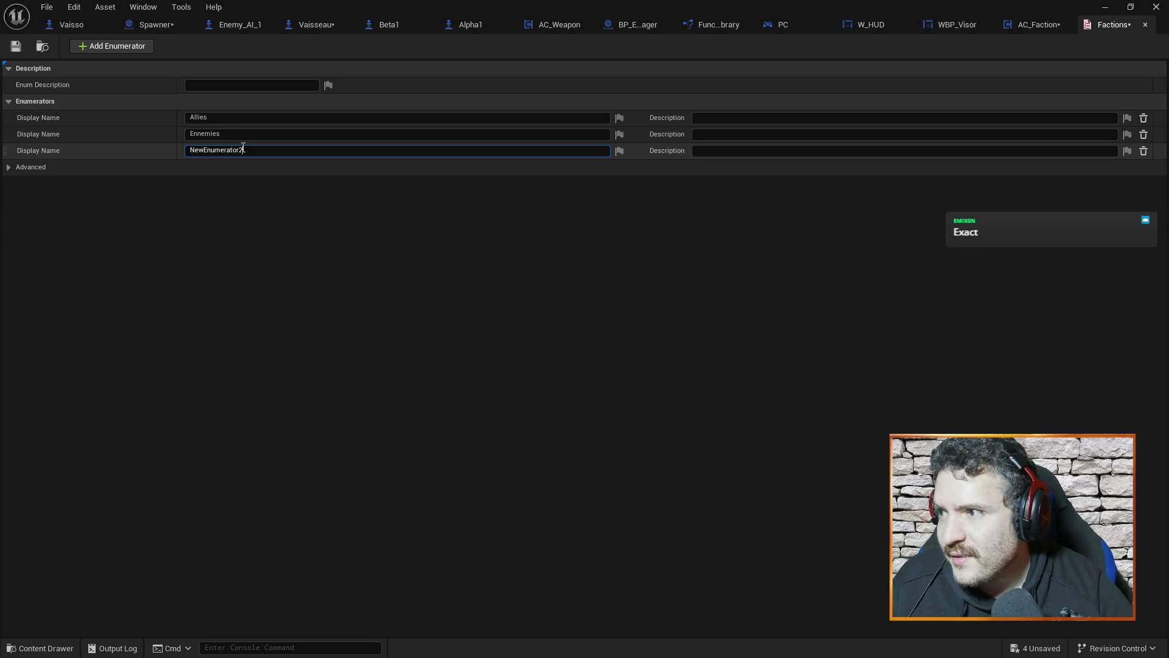
pyautogui.write('utral')
pyautogui.press('Return')
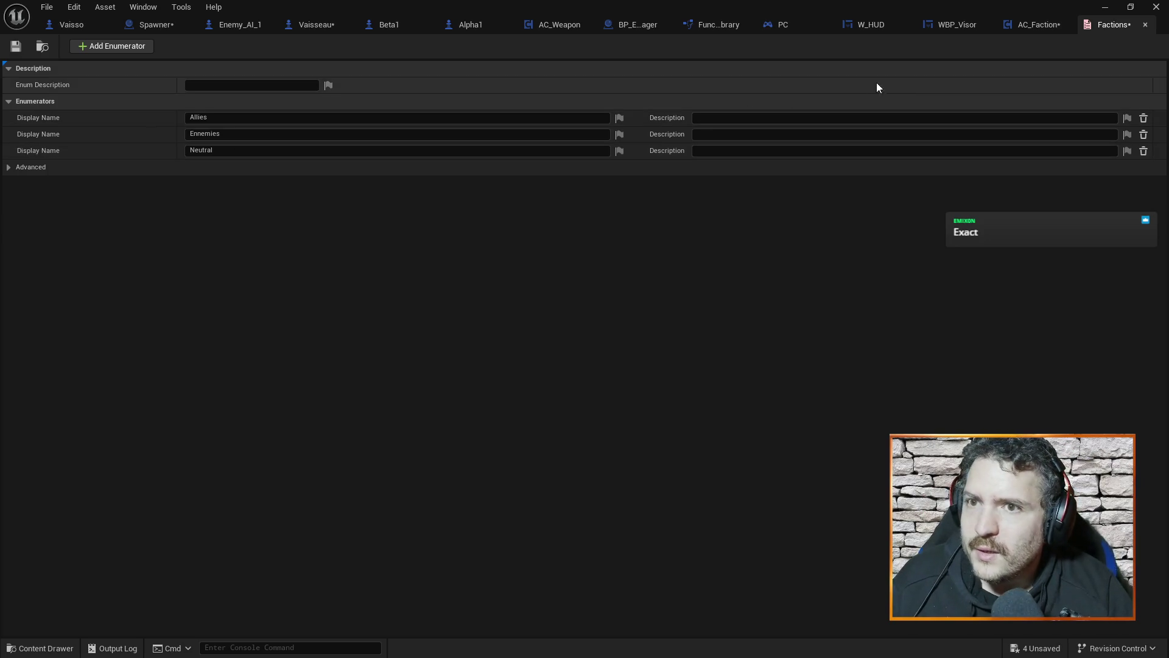
pyautogui.hotkey('ctrl', 's')
# Step: Close the Factions enum editor and return to NewVar in AC_Faction, keeping its name
pyautogui.click(1146, 26)
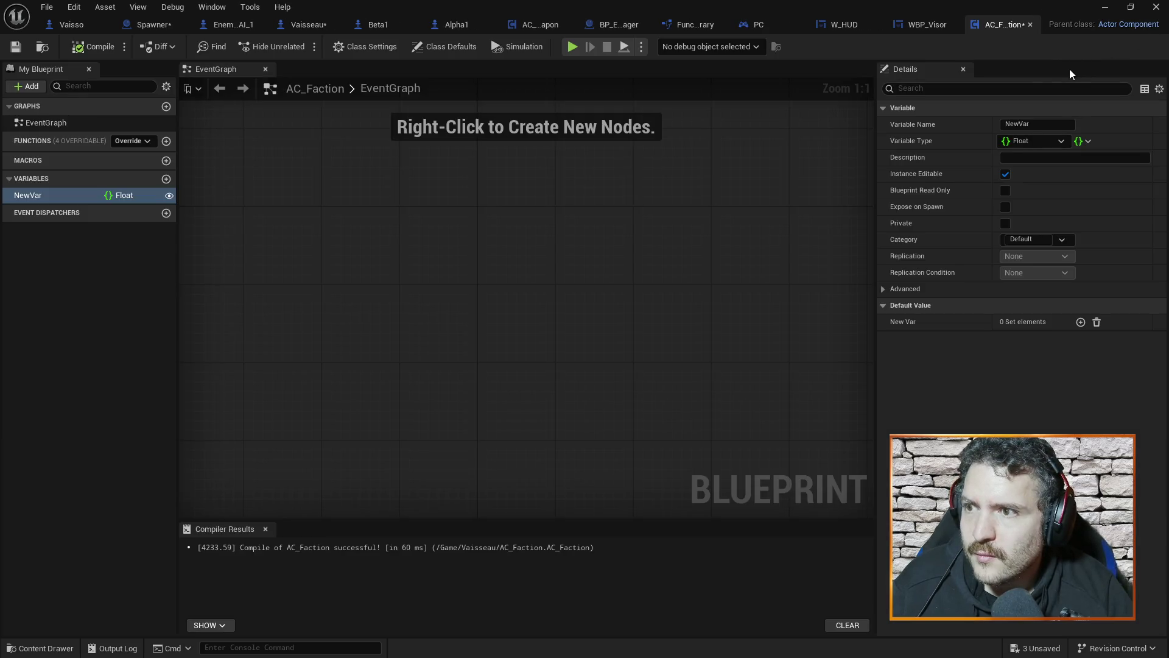
pyautogui.click(74, 196)
pyautogui.click(109, 220)
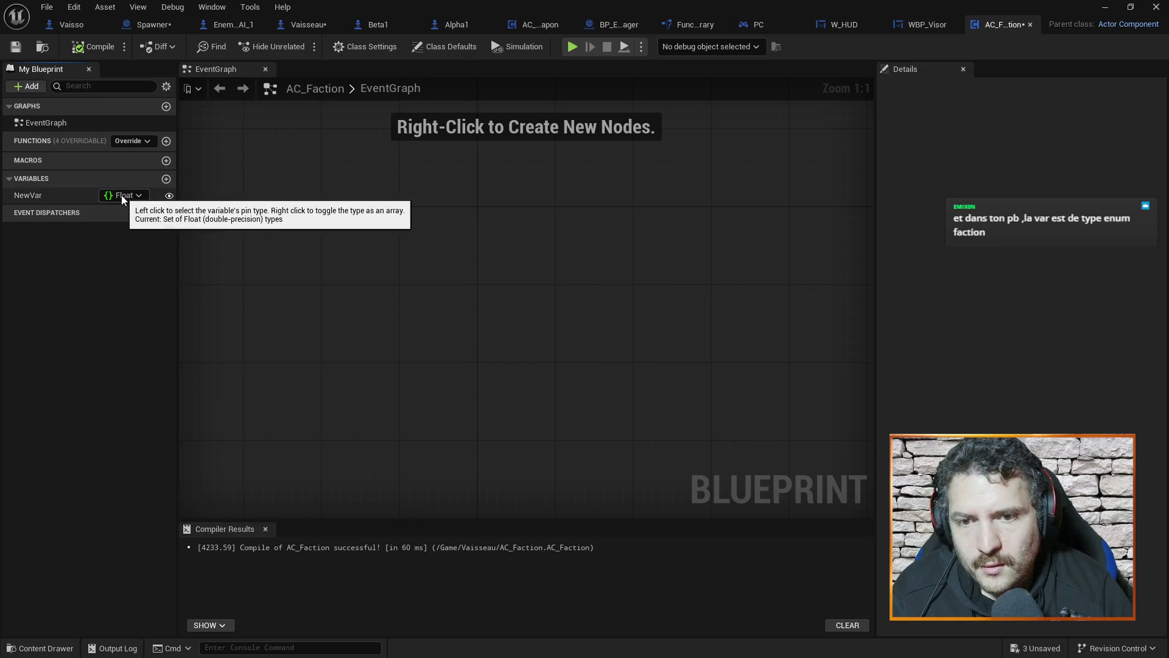
# Step: Search NewVar's type list for 'enum', find no match, and close the search
pyautogui.click(122, 195)
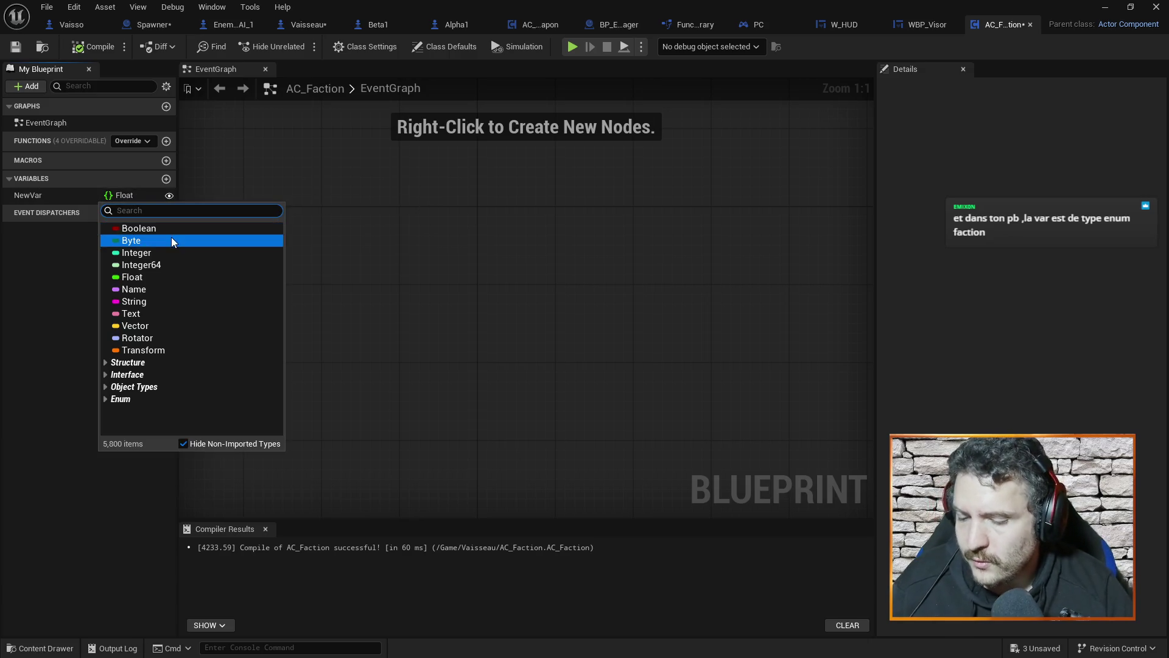
pyautogui.write('enum')
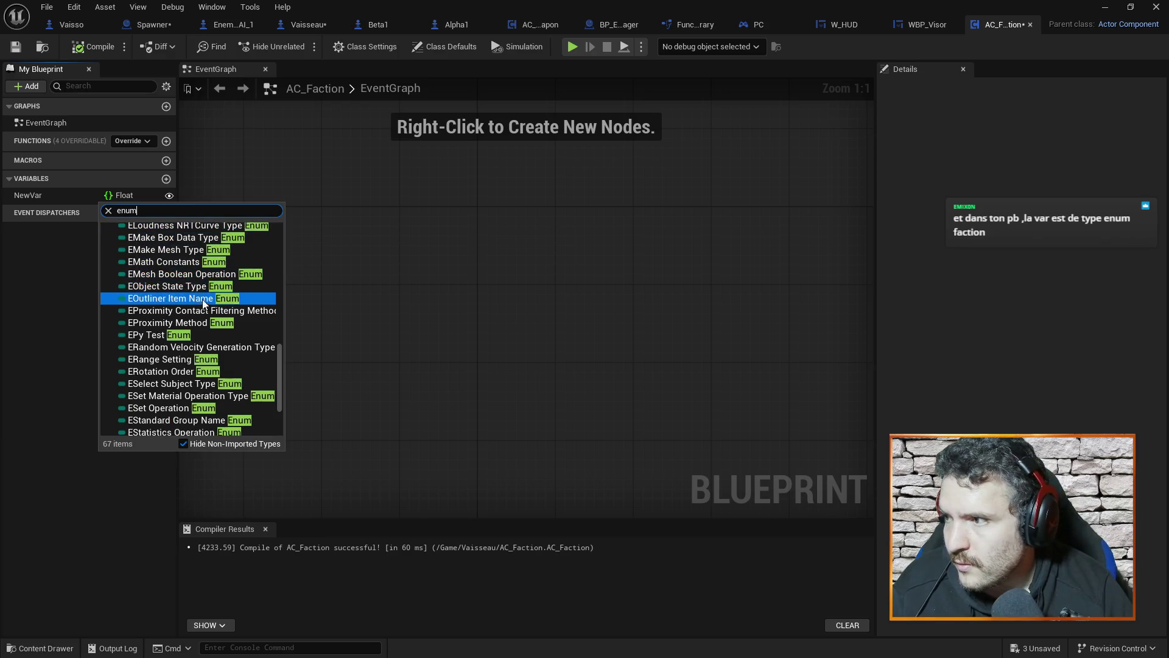
pyautogui.scroll(5, 195, 304)
pyautogui.scroll(3, 195, 304)
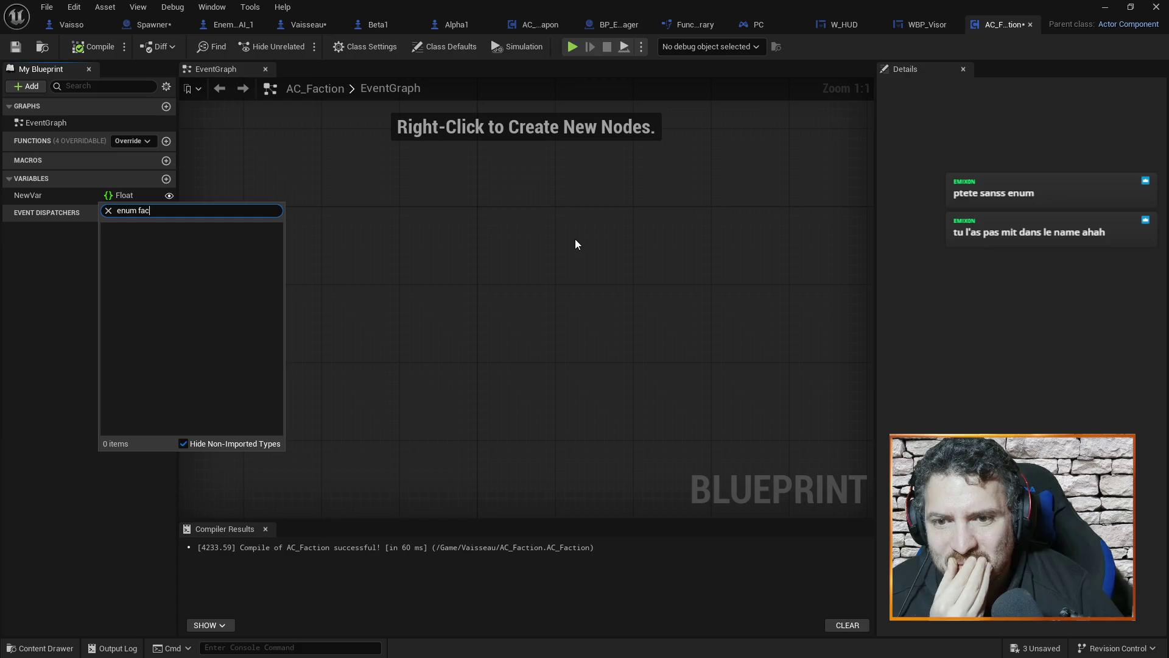
pyautogui.click(688, 186)
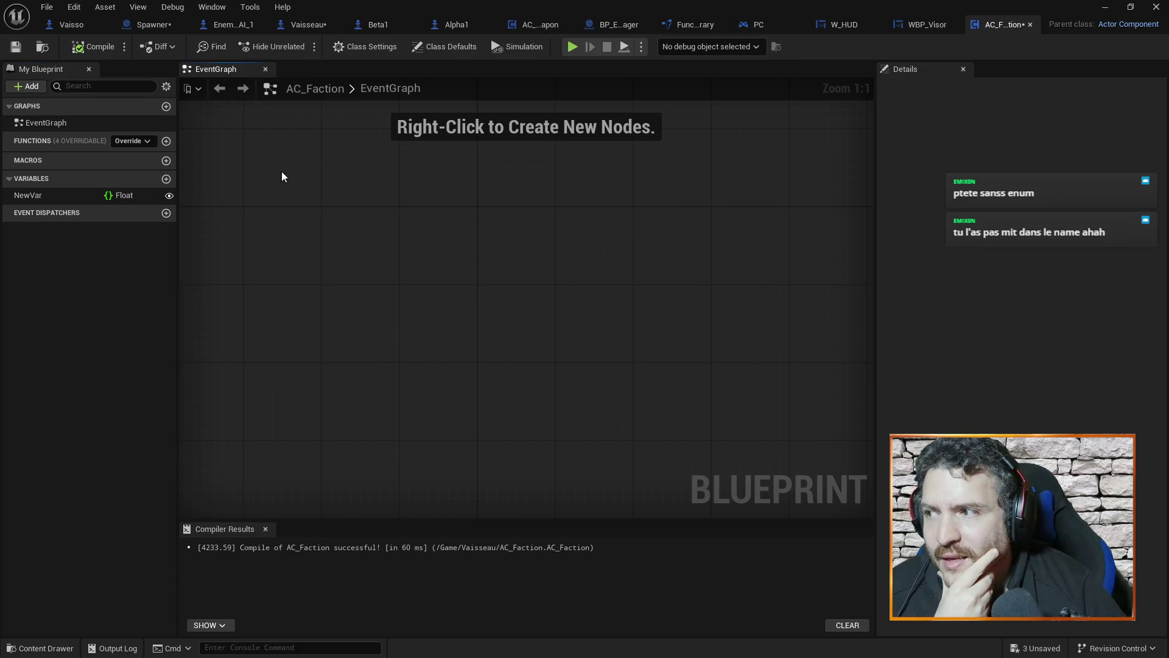
# Step: Search the type list for 'fac', leave NewVar as Float, and minimize the blueprint
pyautogui.click(128, 199)
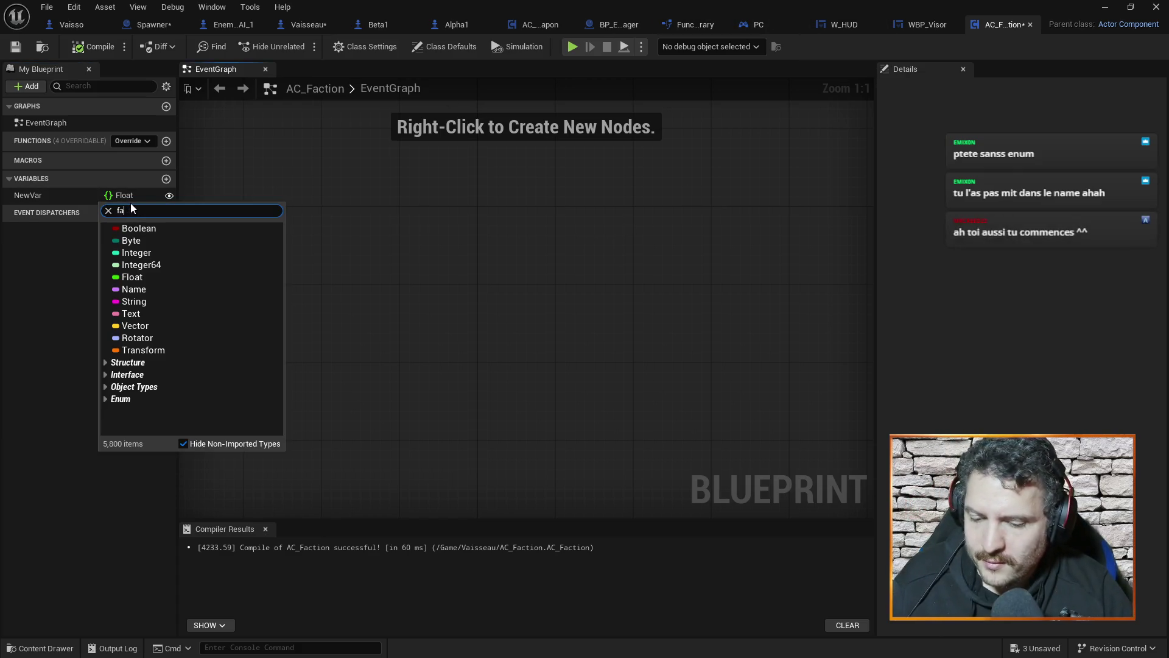
pyautogui.write('fac')
pyautogui.click(506, 250)
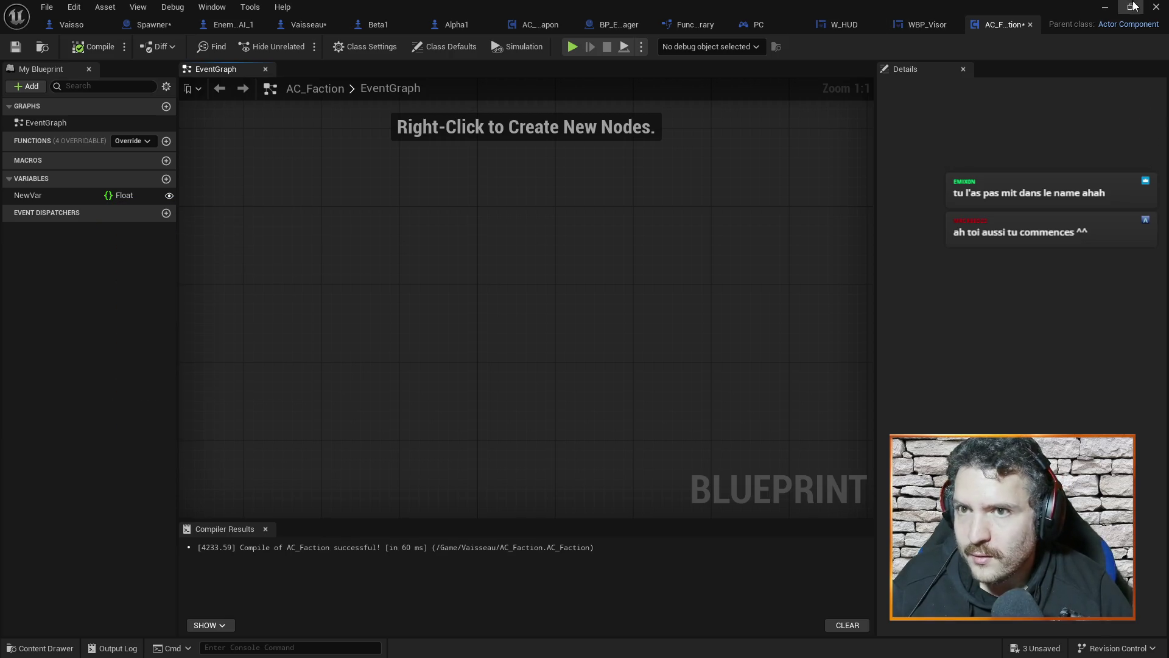
pyautogui.click(1106, 7)
# Step: Rename the Factions enumeration asset to Enum_Factions and switch back to the AC_Faction editor
pyautogui.click(441, 557)
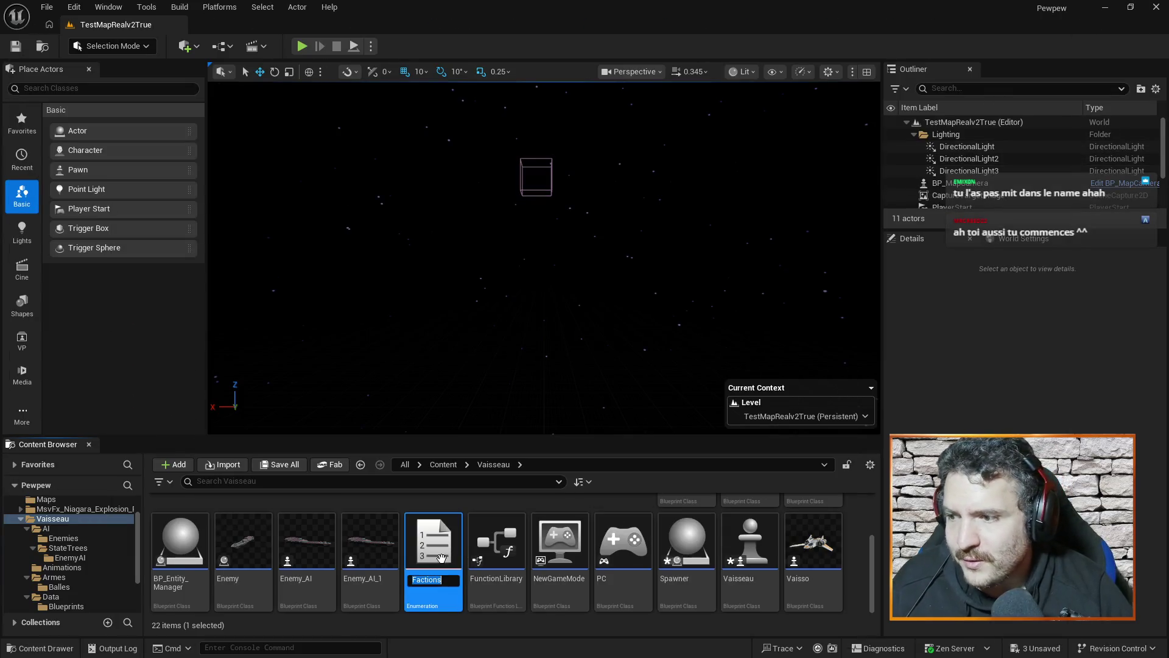
pyautogui.press('End')
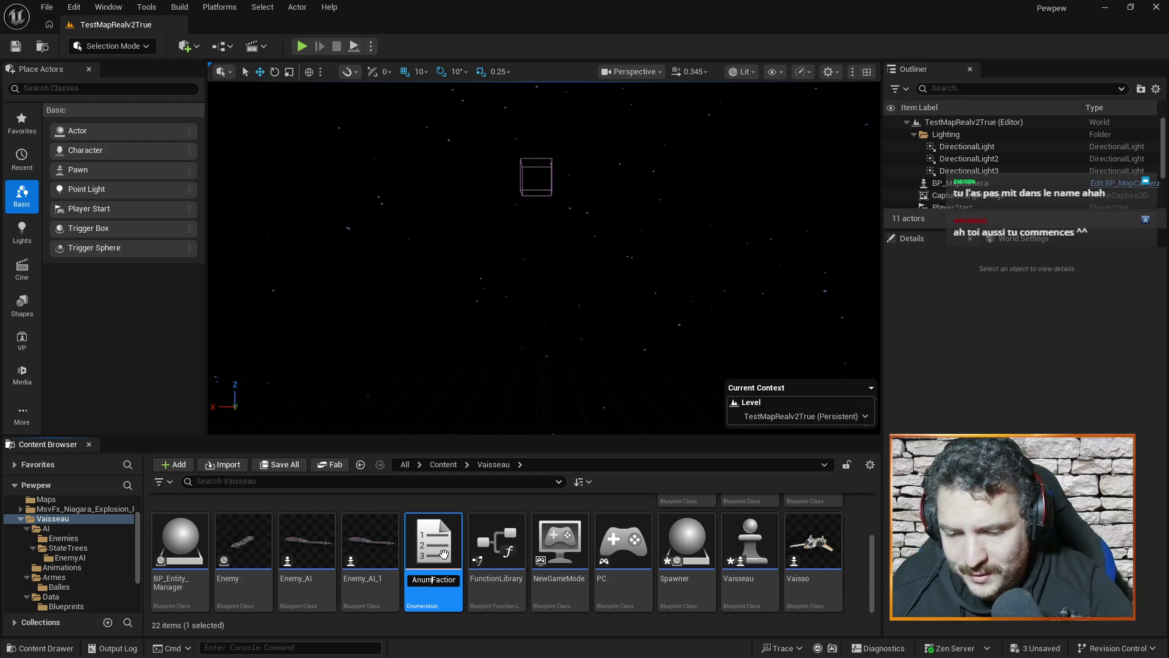
pyautogui.press('Return')
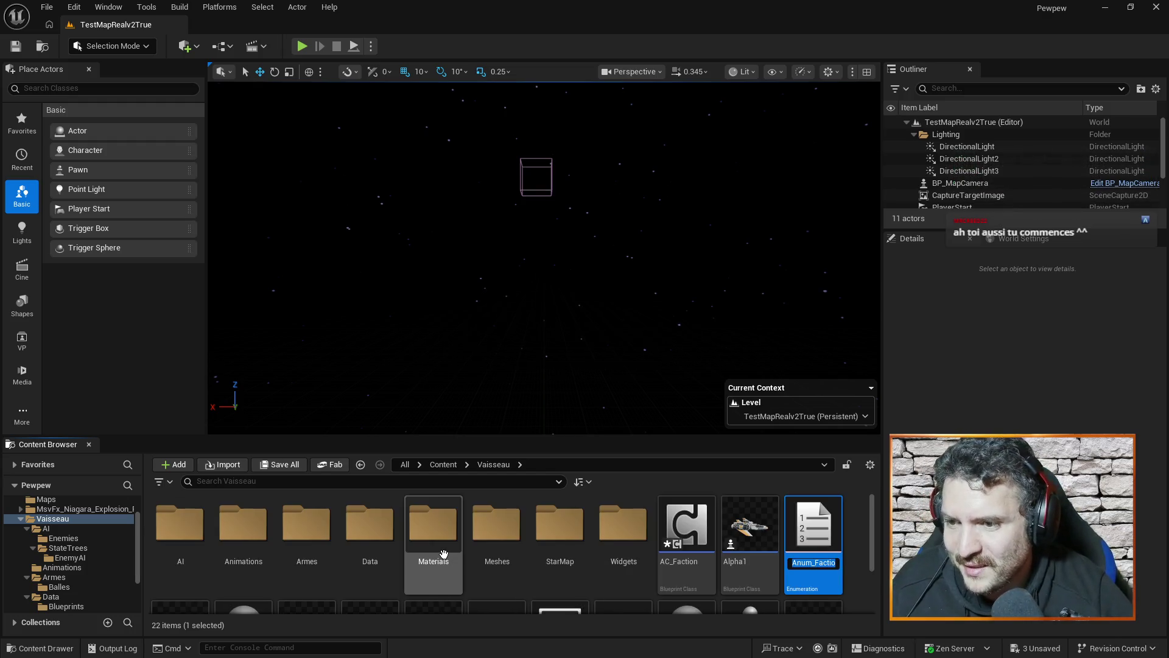
pyautogui.press('Return')
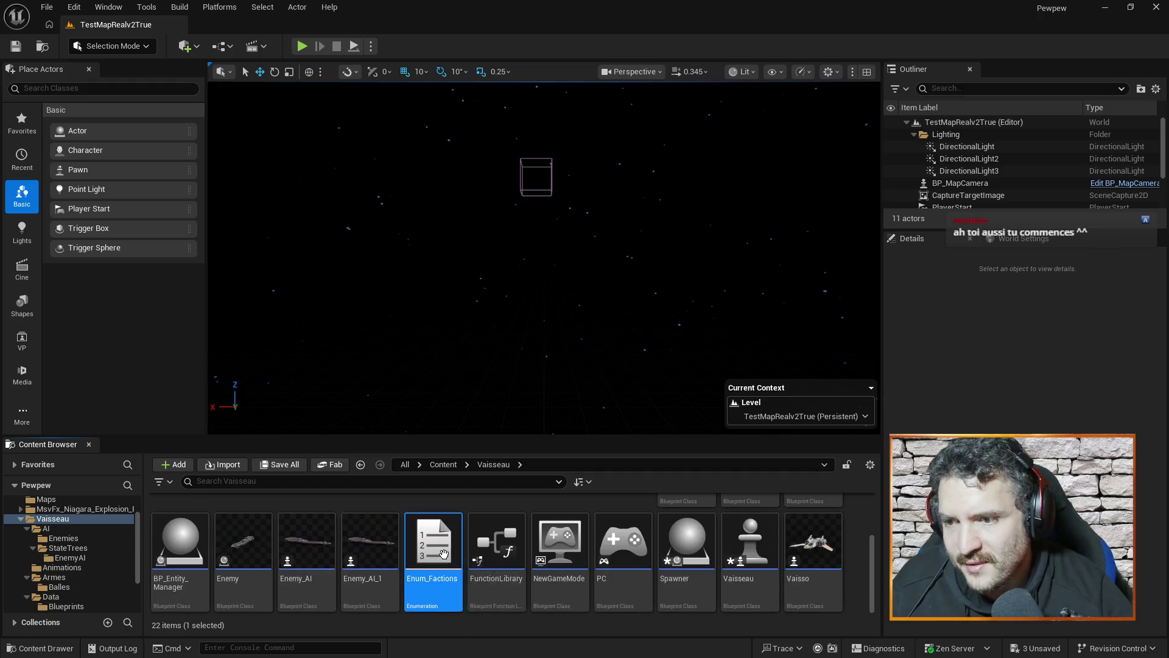
pyautogui.hotkey('alt', 'Tab')
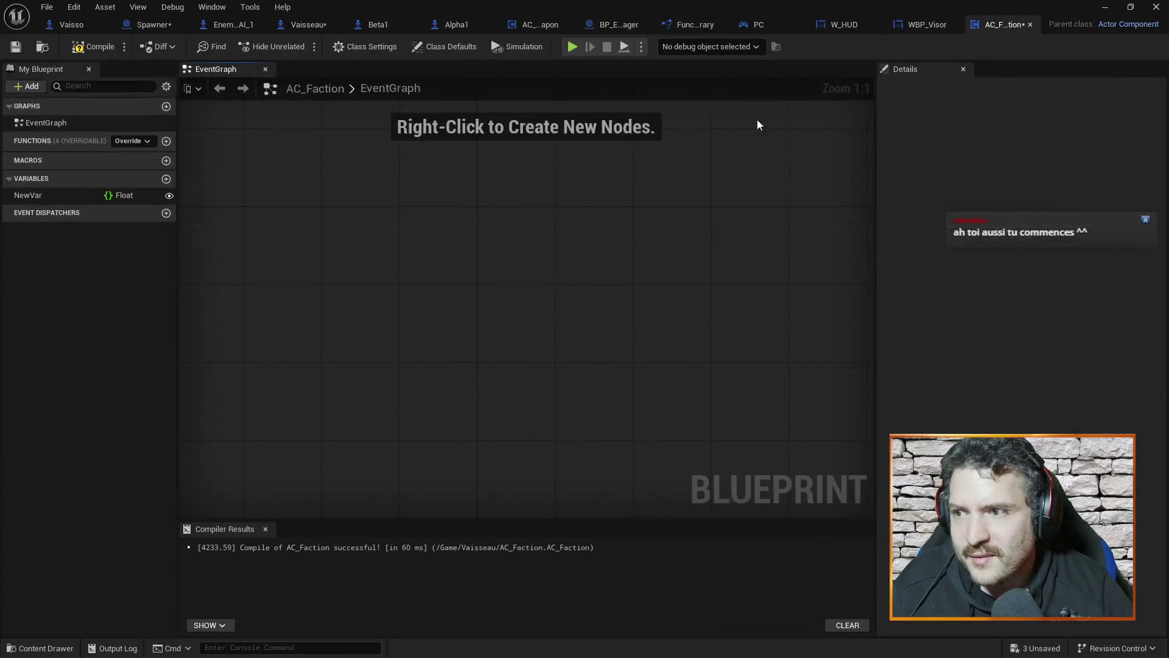
# Step: Make NewVar an Enum_Factions variable and rename it FactionList
pyautogui.click(121, 195)
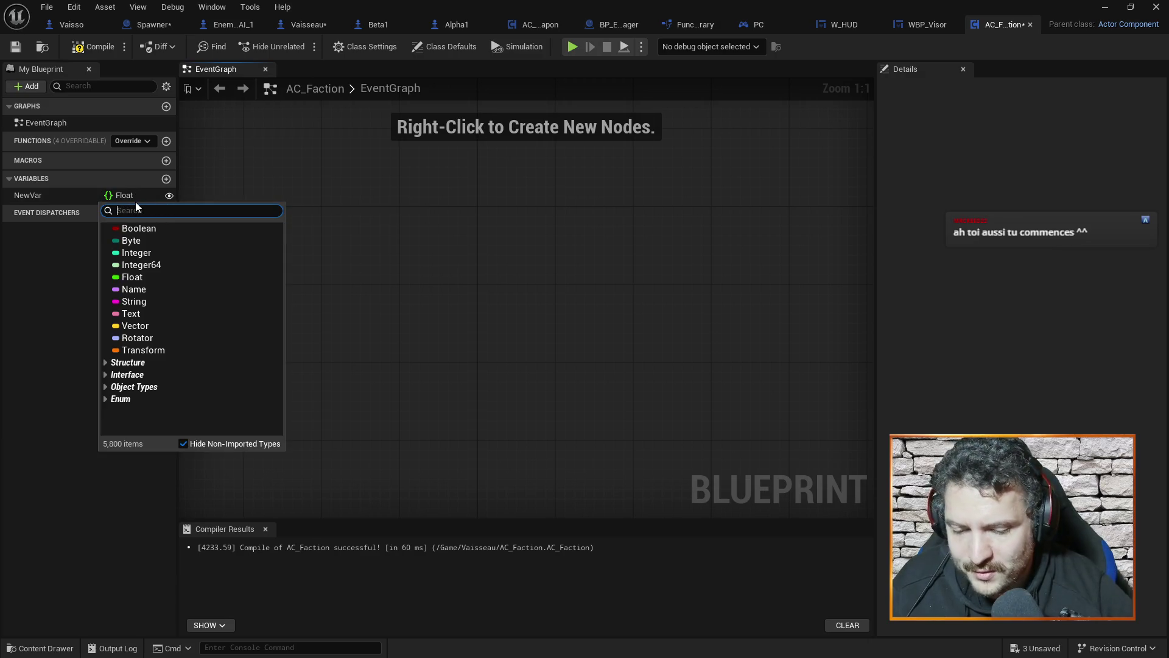
pyautogui.write('enum_f')
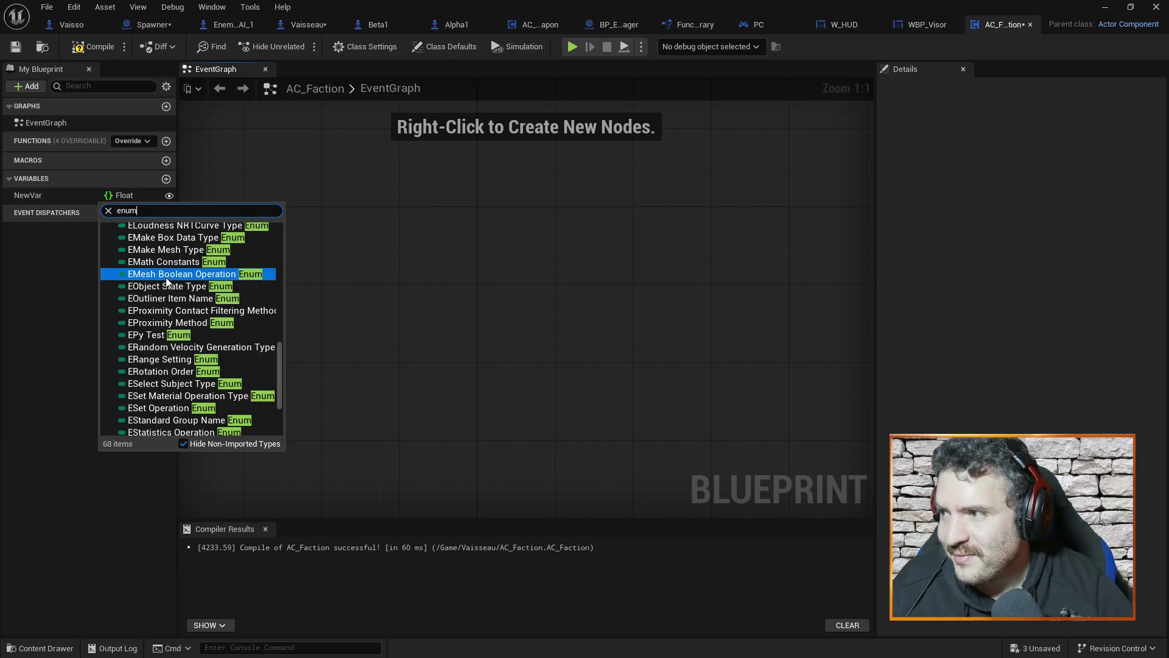
pyautogui.write('a')
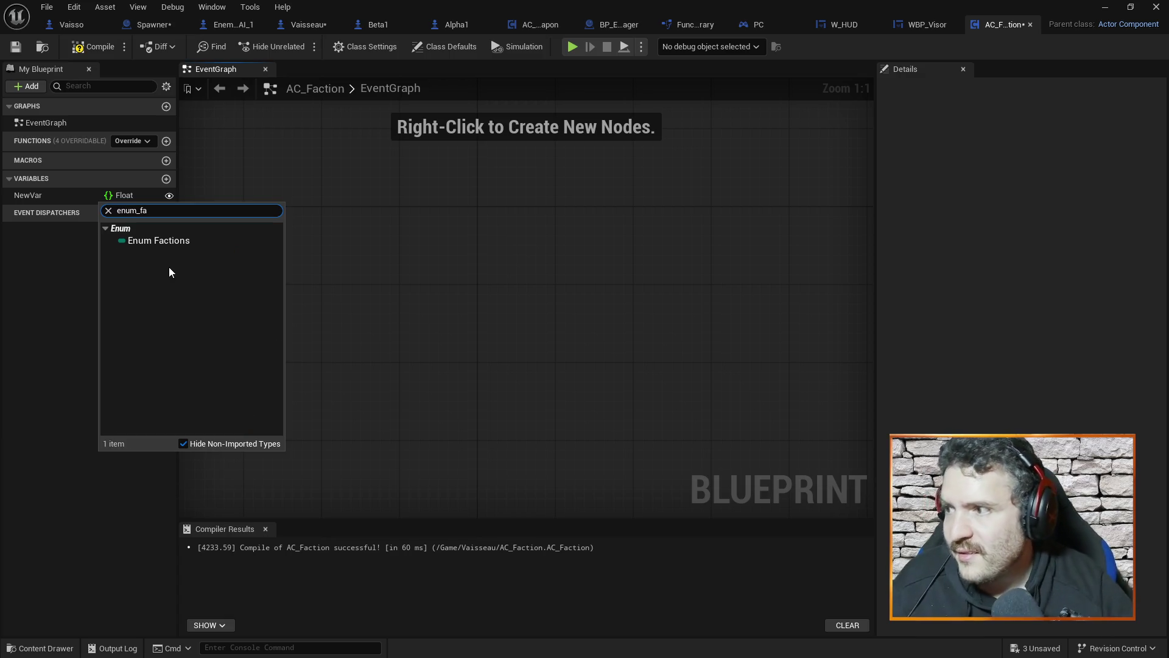
pyautogui.click(187, 242)
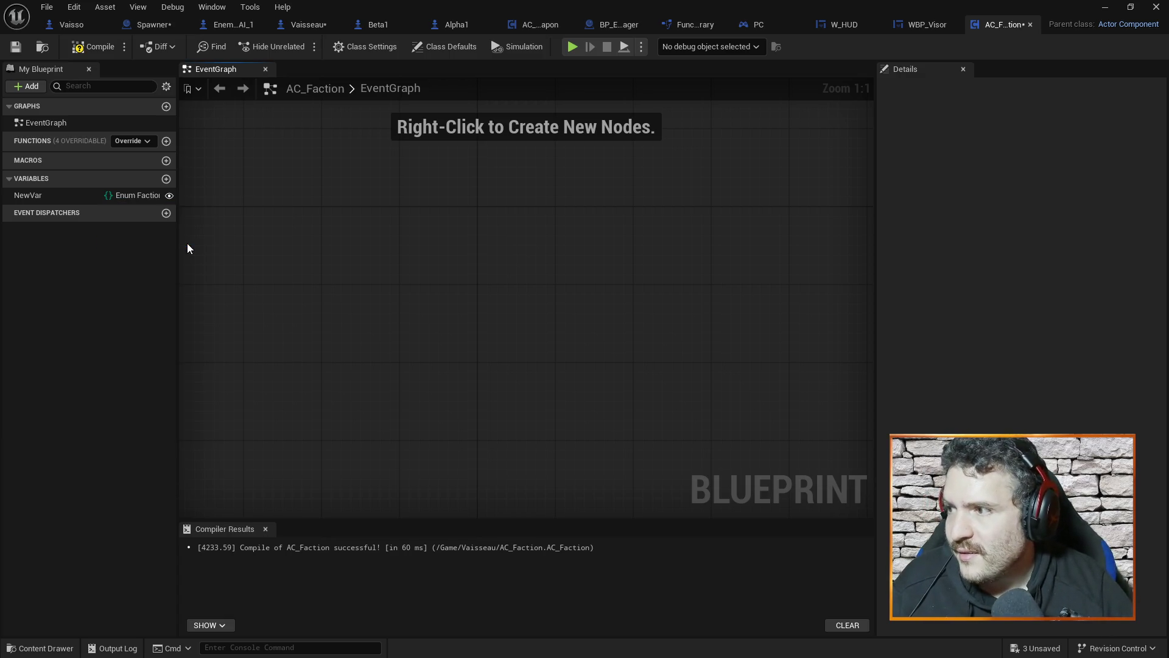
pyautogui.click(33, 196)
pyautogui.click(31, 195)
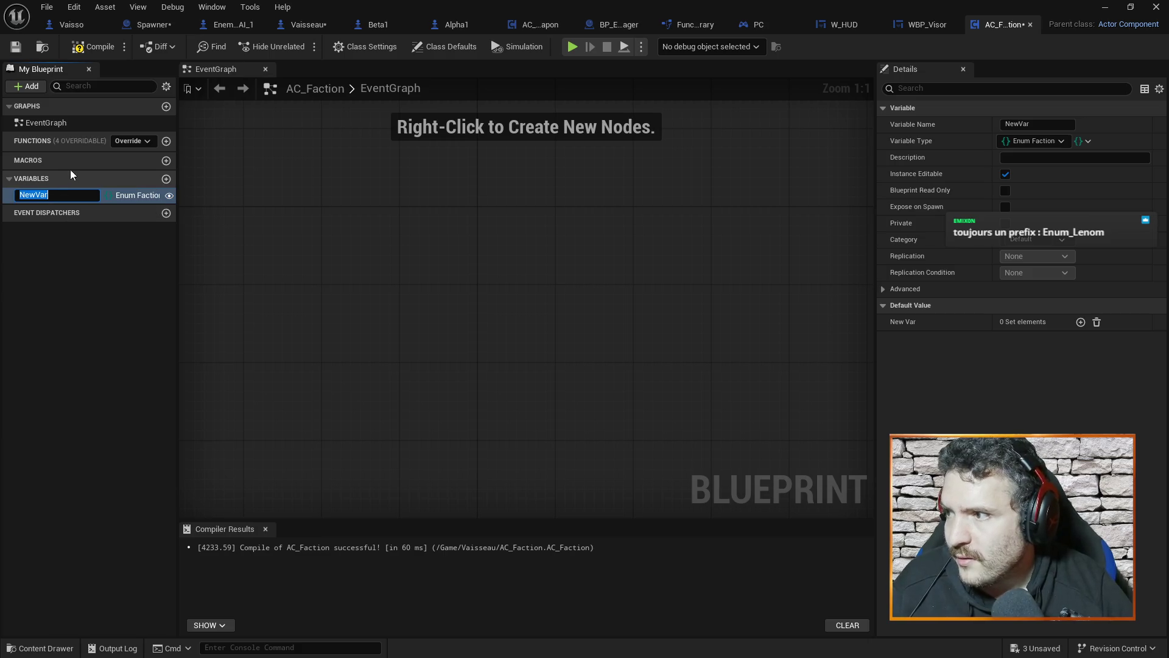
pyautogui.write('Fa')
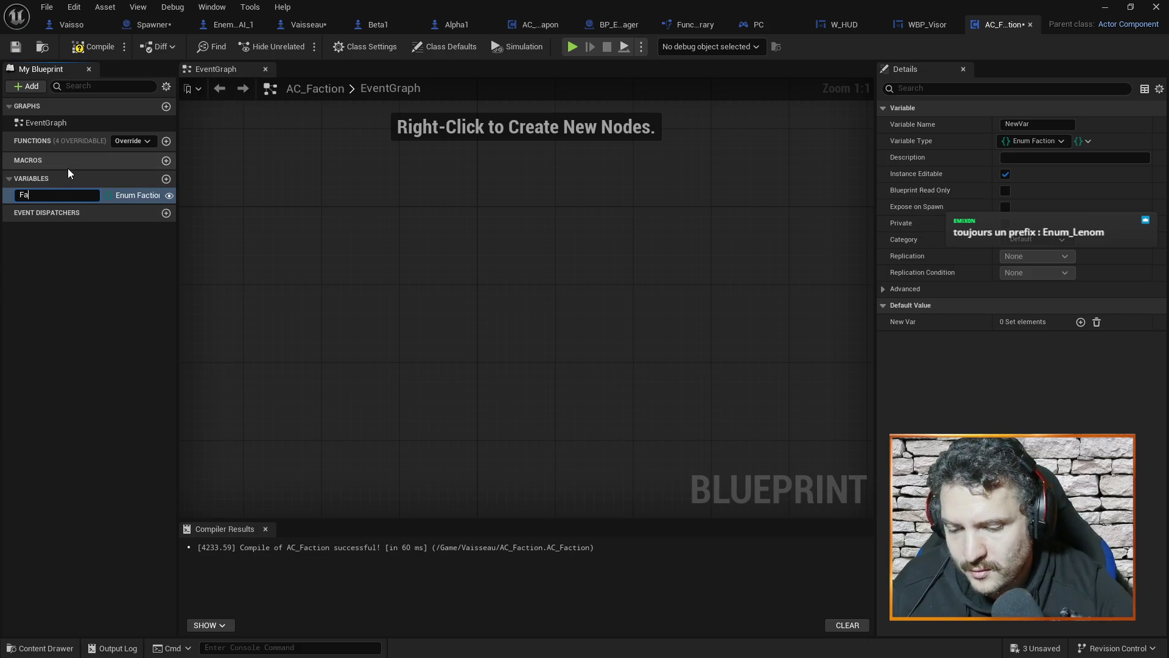
pyautogui.write('ctionList')
pyautogui.press('Return')
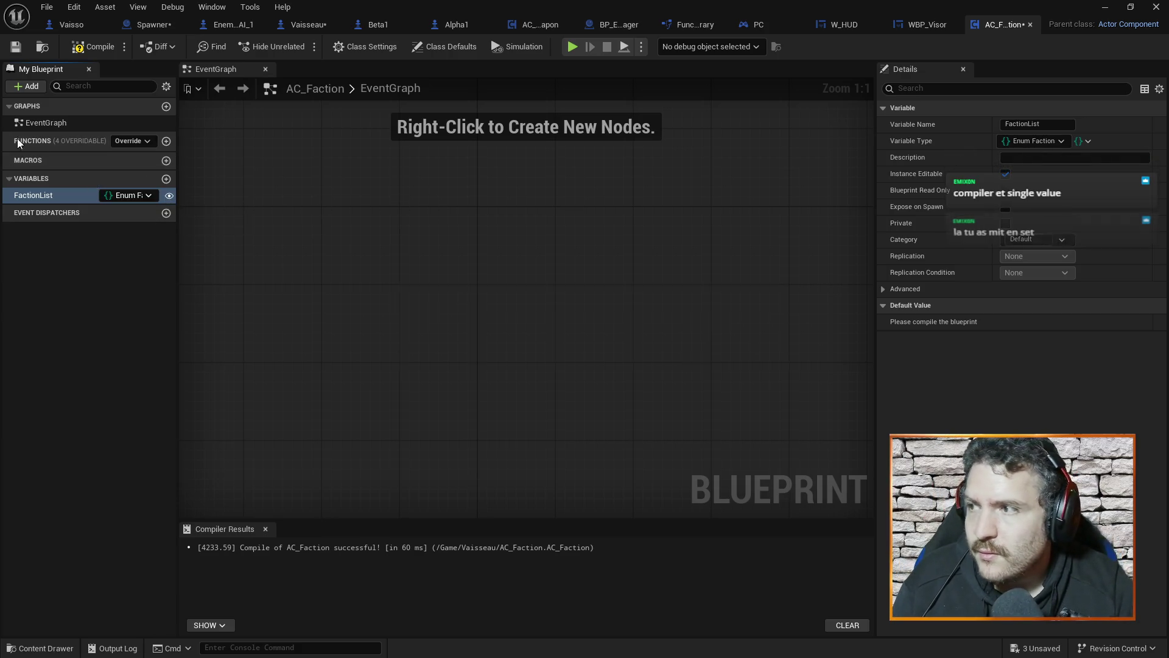
# Step: Compile, change FactionList's container from Set to Single, recompile, save, and minimize the editor
pyautogui.click(78, 51)
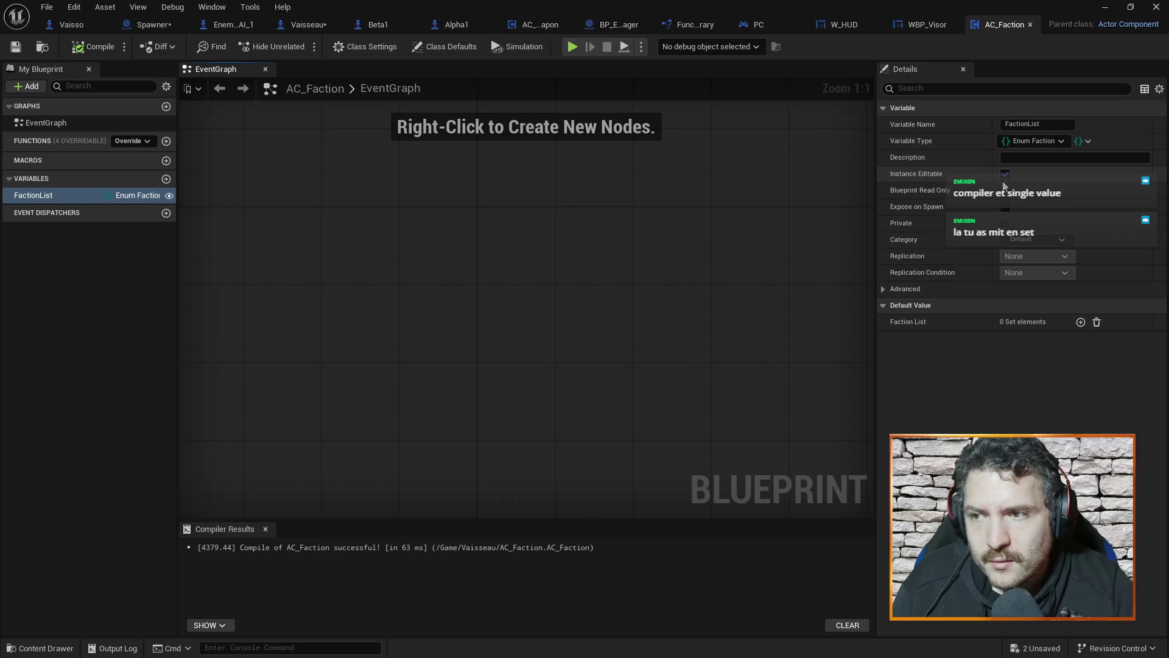
pyautogui.click(70, 195)
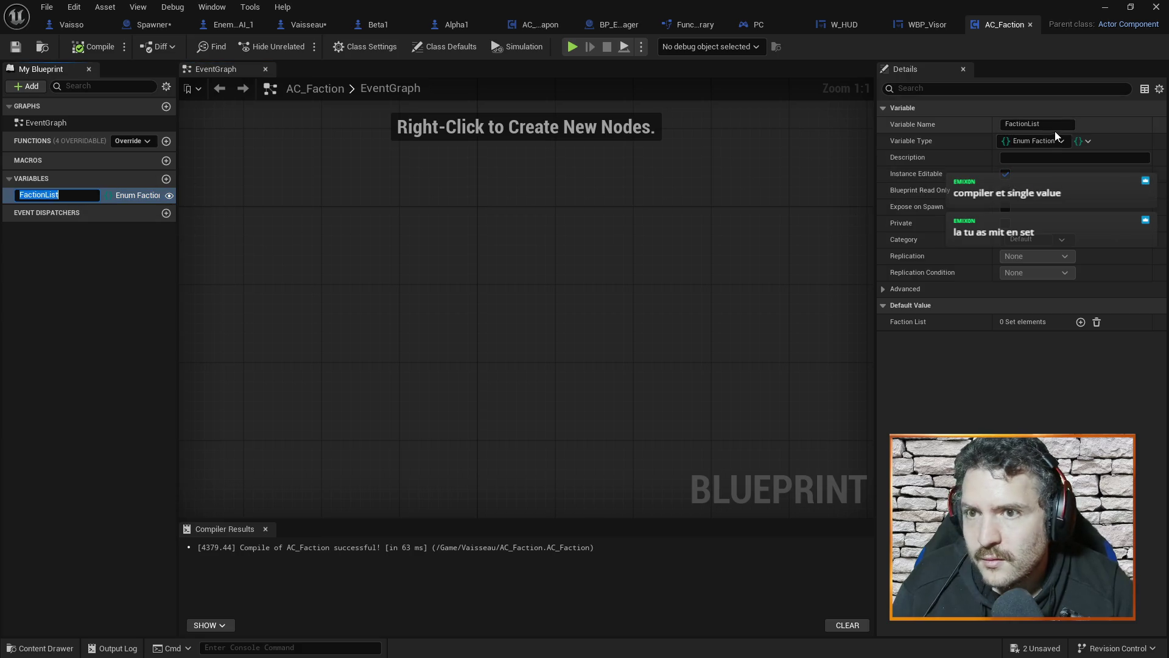
pyautogui.click(1084, 140)
pyautogui.click(1065, 159)
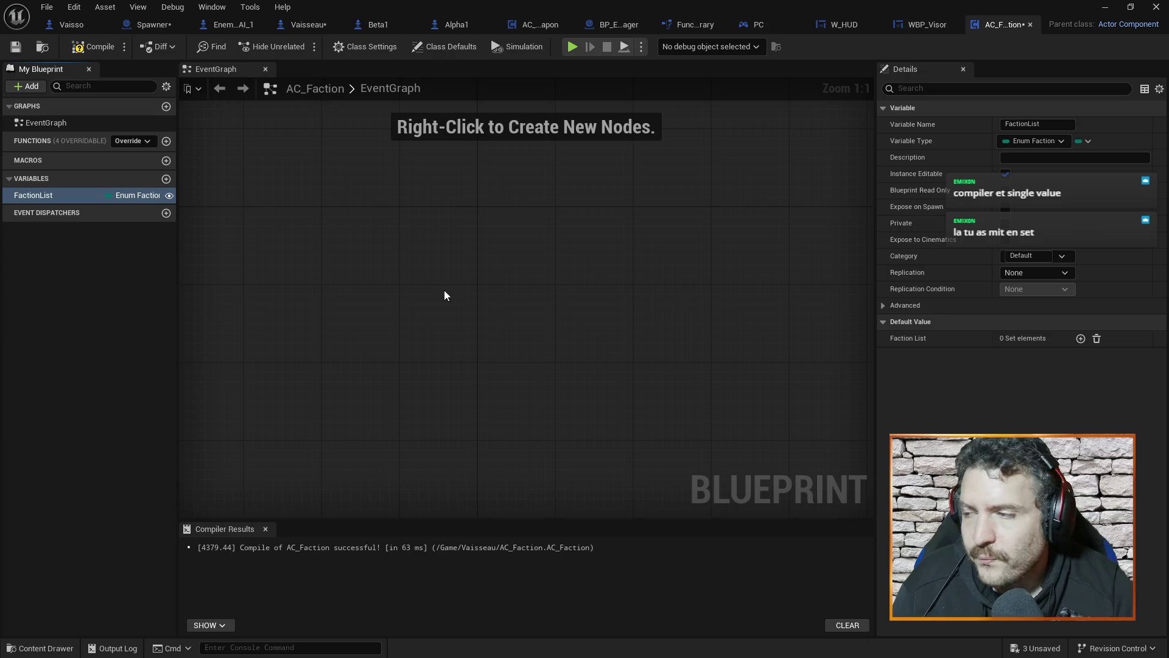
pyautogui.click(93, 48)
pyautogui.hotkey('ctrl', 's')
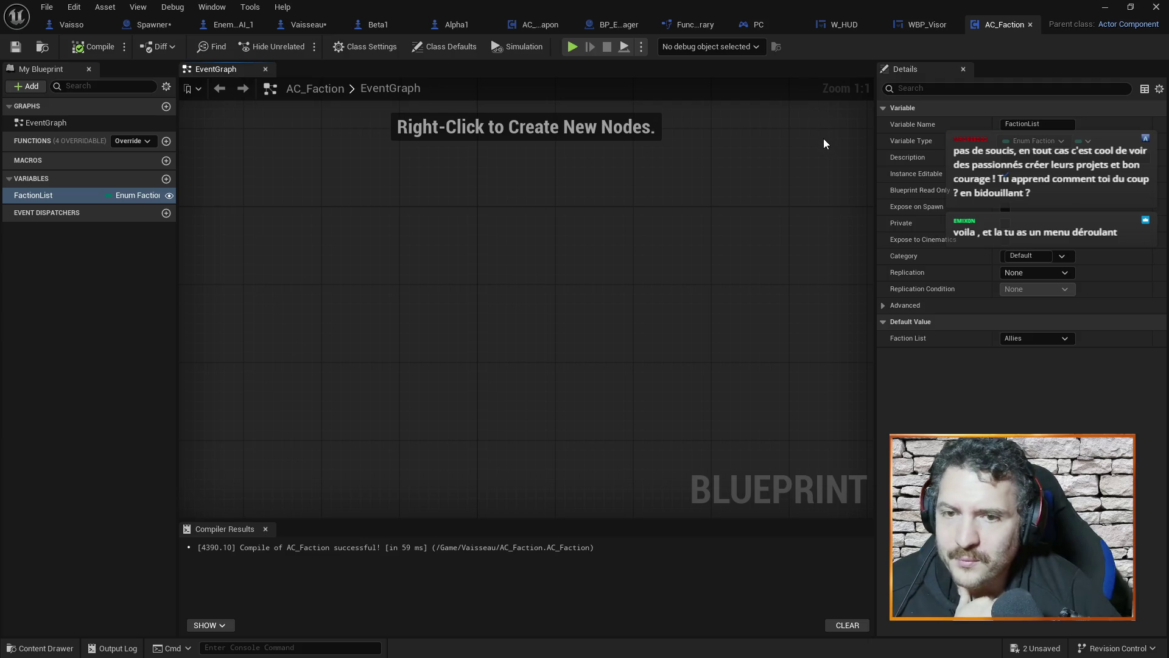
pyautogui.click(1107, 7)
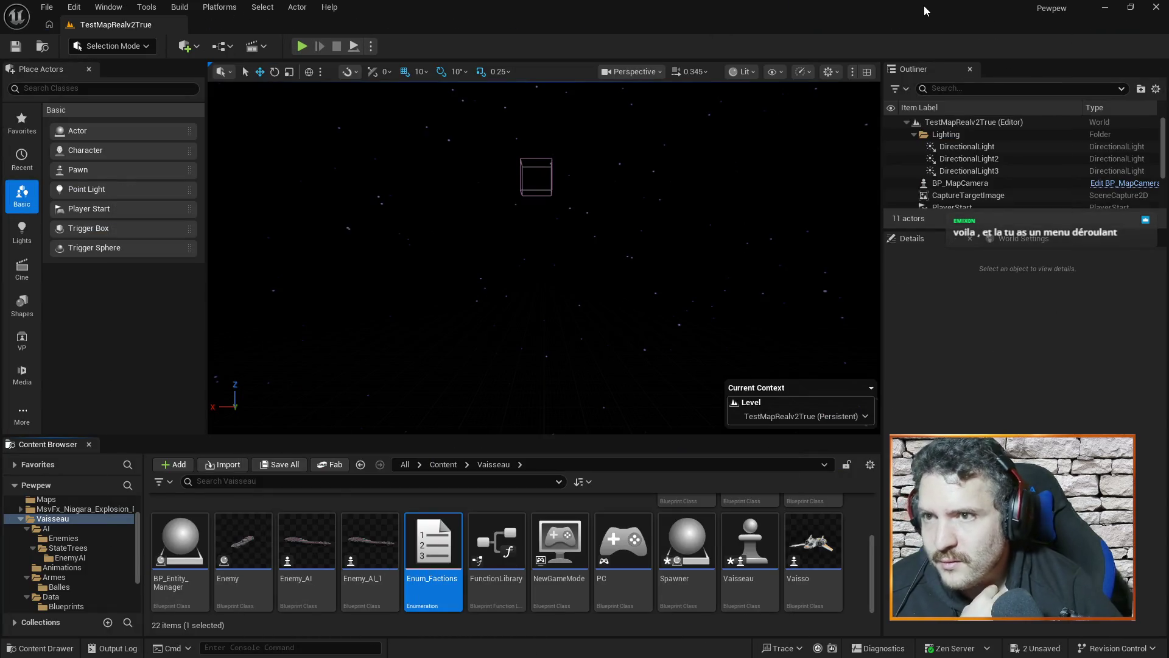
# Step: Bring up the Vaisseau blueprint and recentre its event graph
pyautogui.hotkey('alt', 'Tab')
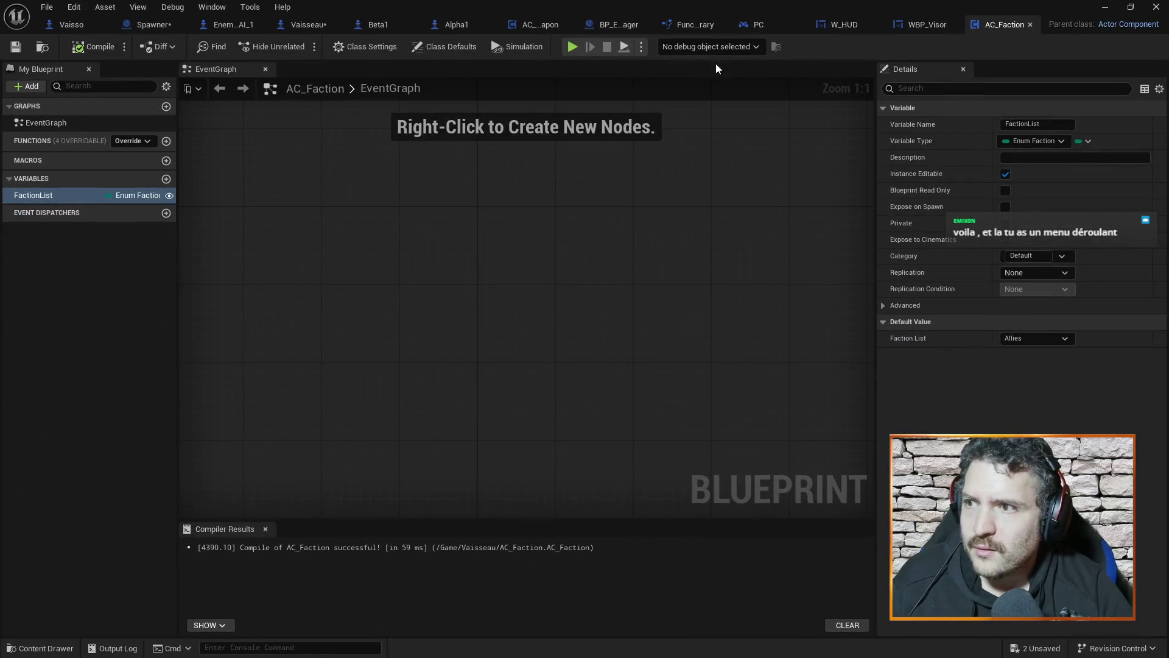
pyautogui.click(291, 27)
pyautogui.click(378, 415)
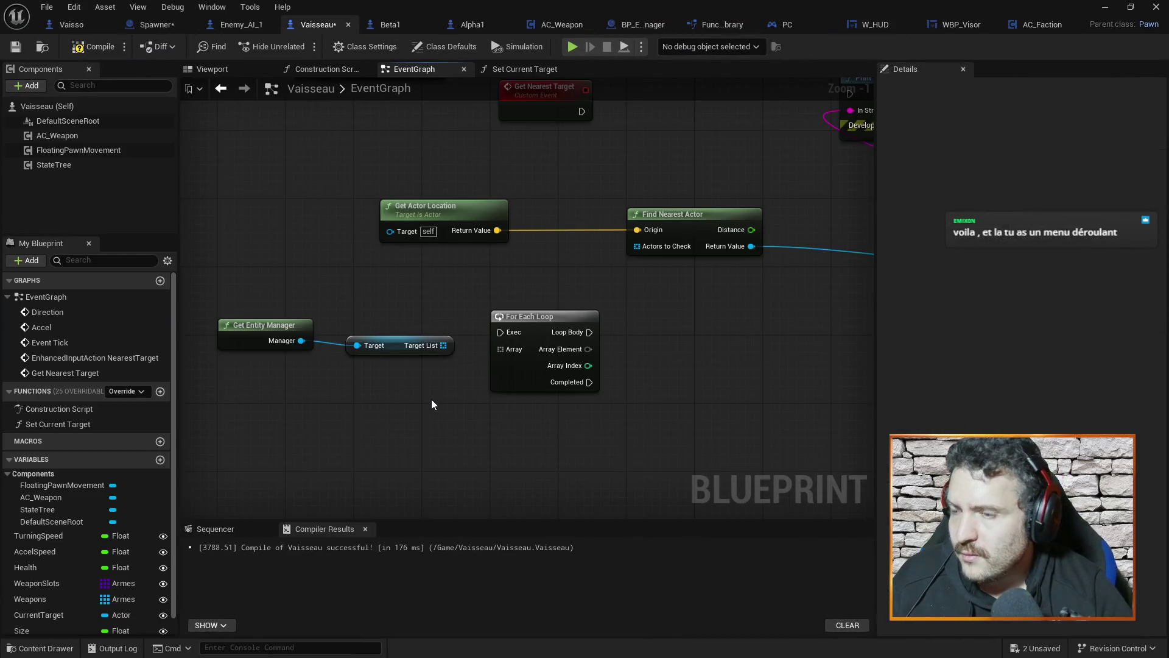
pyautogui.moveTo(431, 399); pyautogui.dragTo(493, 363)
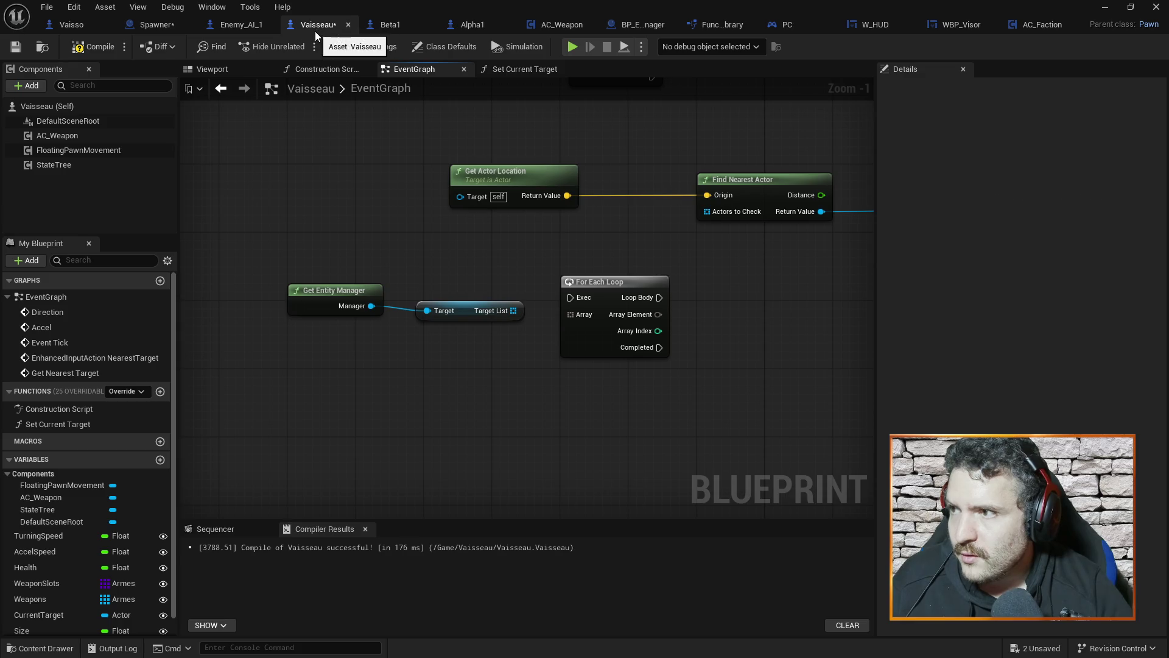
# Step: Compile the Spawner blueprint, view its SpawnActor Enemy AI node, then return to Vaisseau
pyautogui.click(160, 26)
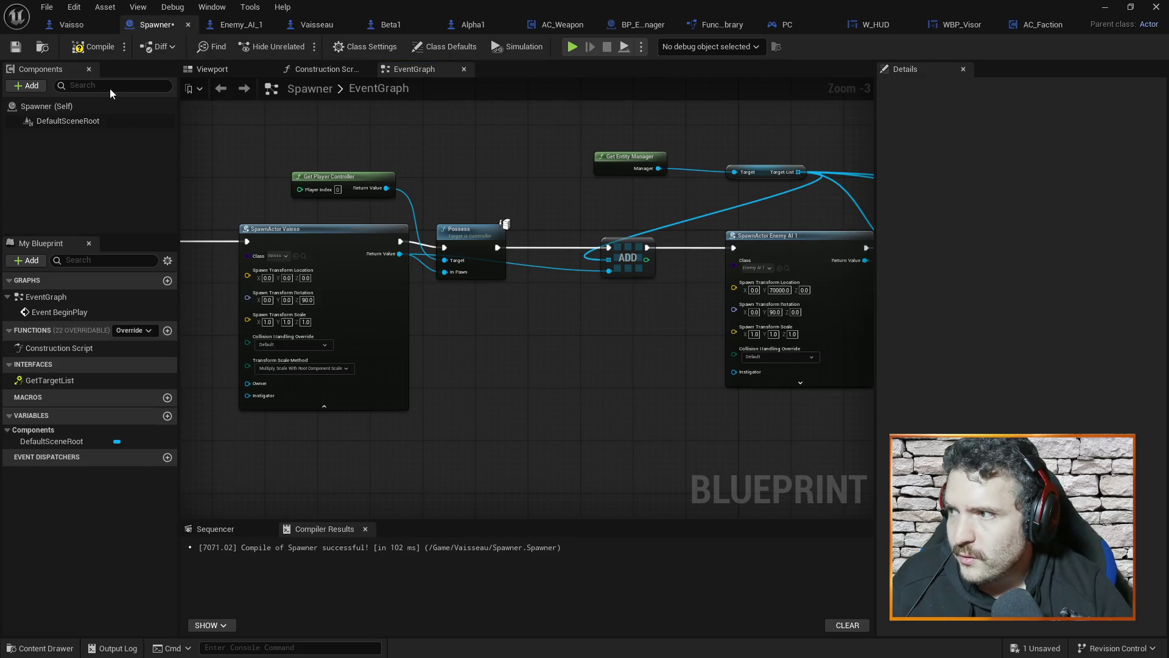
pyautogui.click(86, 48)
pyautogui.moveTo(506, 326); pyautogui.dragTo(686, 329)
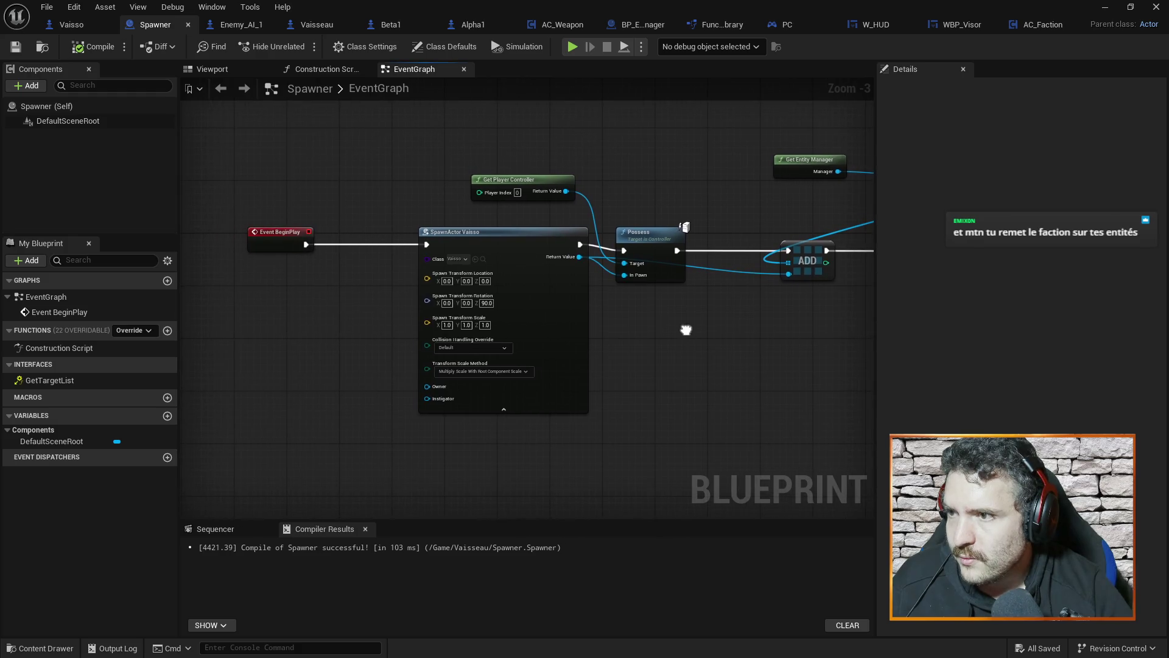
pyautogui.moveTo(774, 371); pyautogui.dragTo(673, 373)
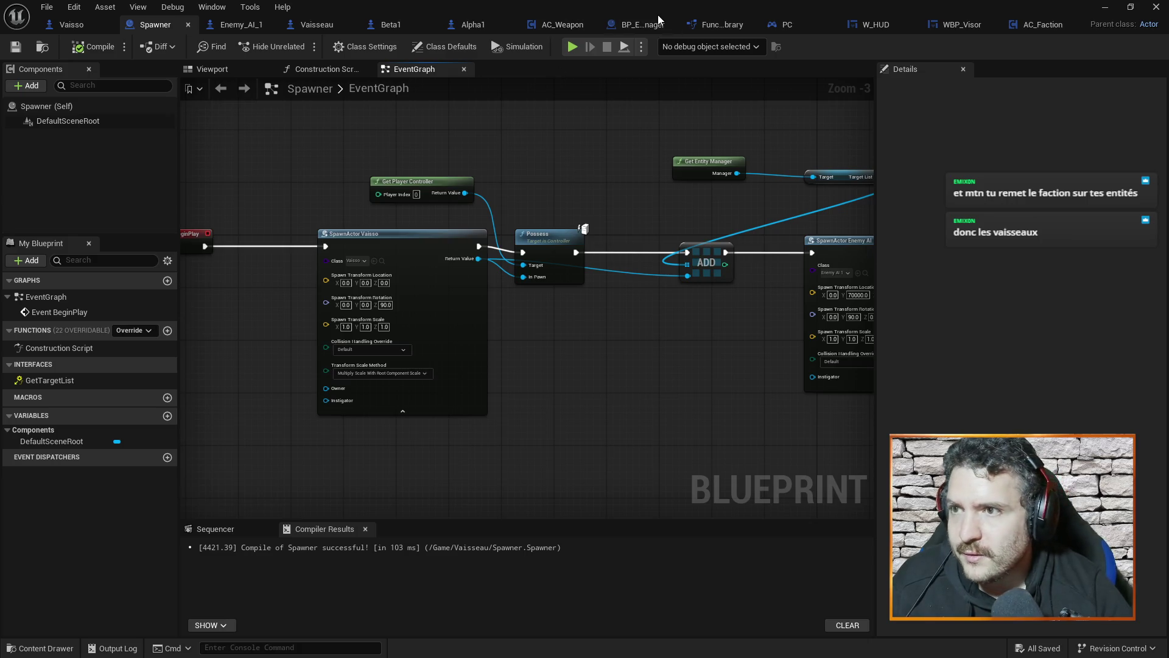
pyautogui.click(290, 26)
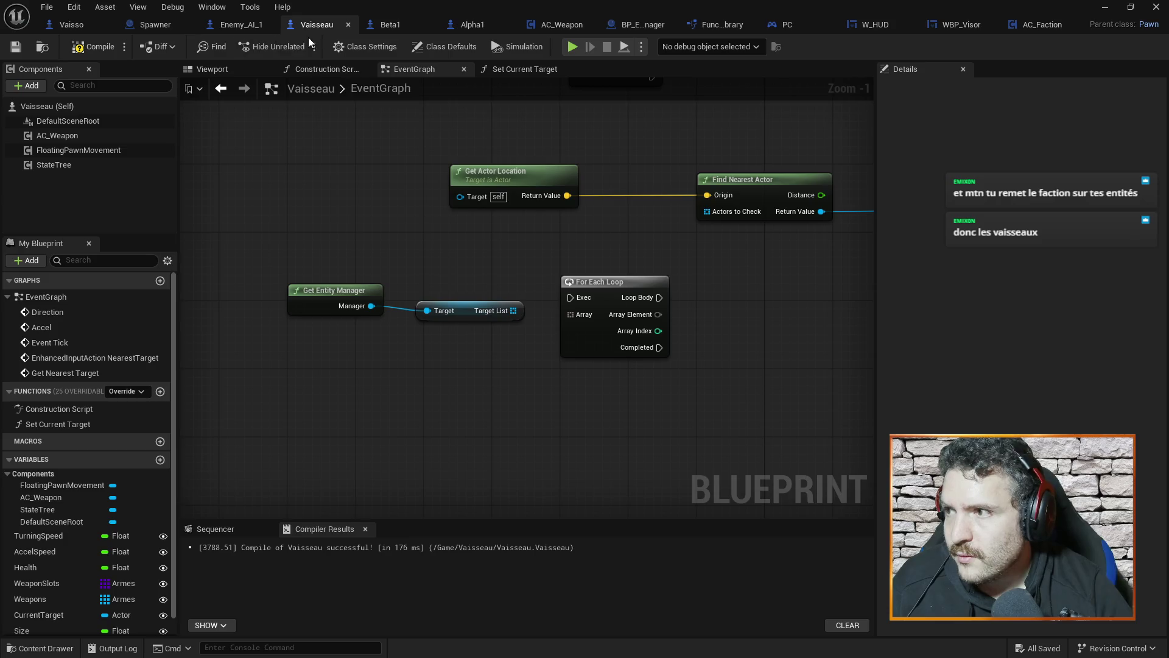
# Step: Add an AC_Faction component to Vaisseau with the Faction List left on Allies
pyautogui.click(28, 85)
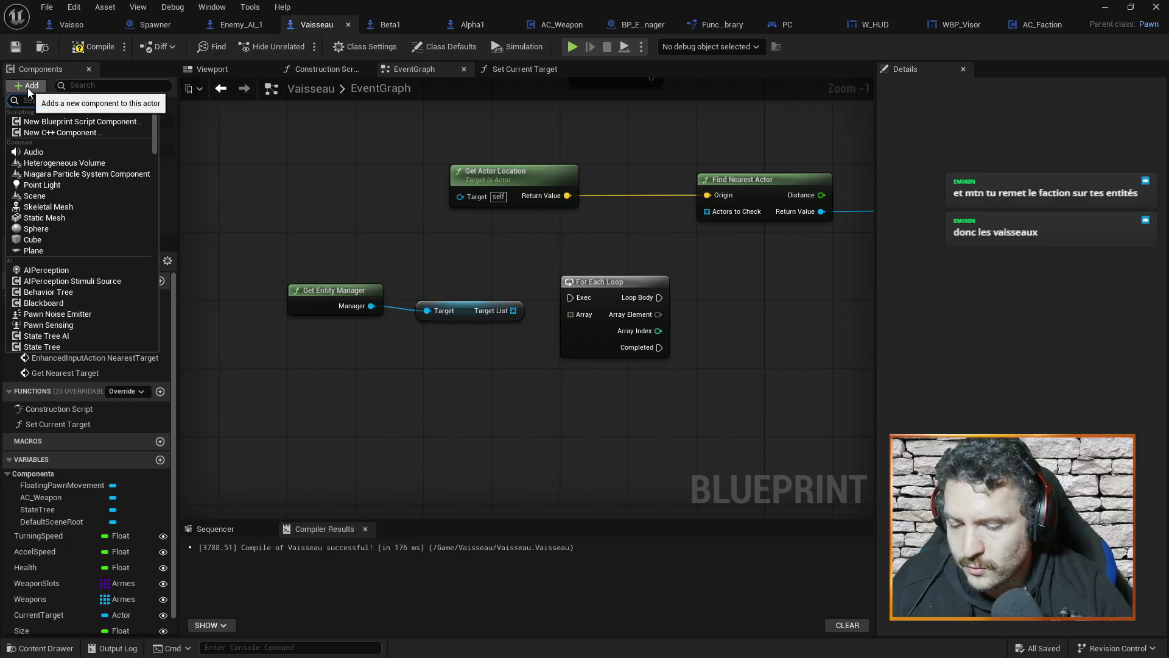
pyautogui.write('fact')
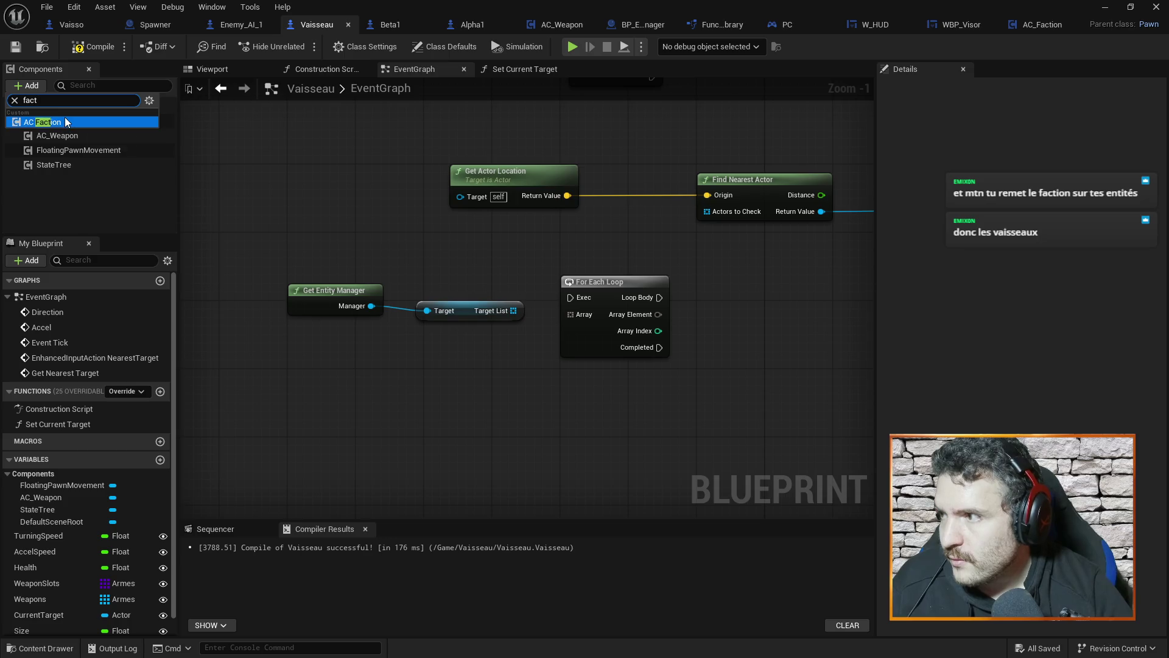
pyautogui.press('Return')
pyautogui.click(121, 135)
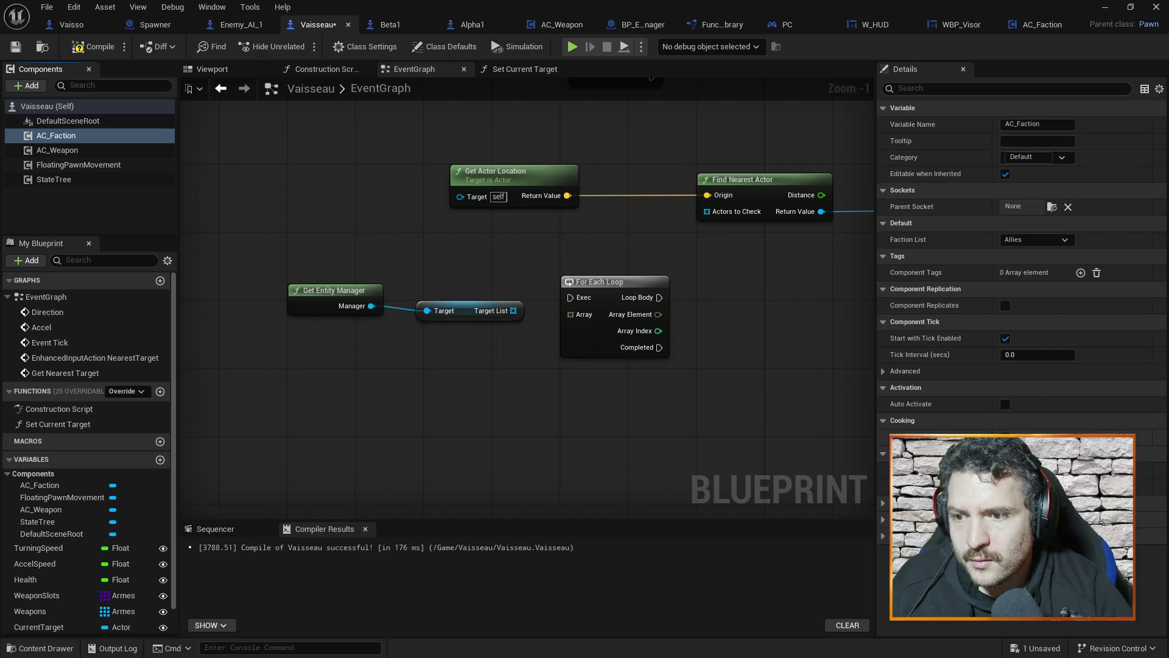
pyautogui.click(1065, 240)
pyautogui.click(1065, 241)
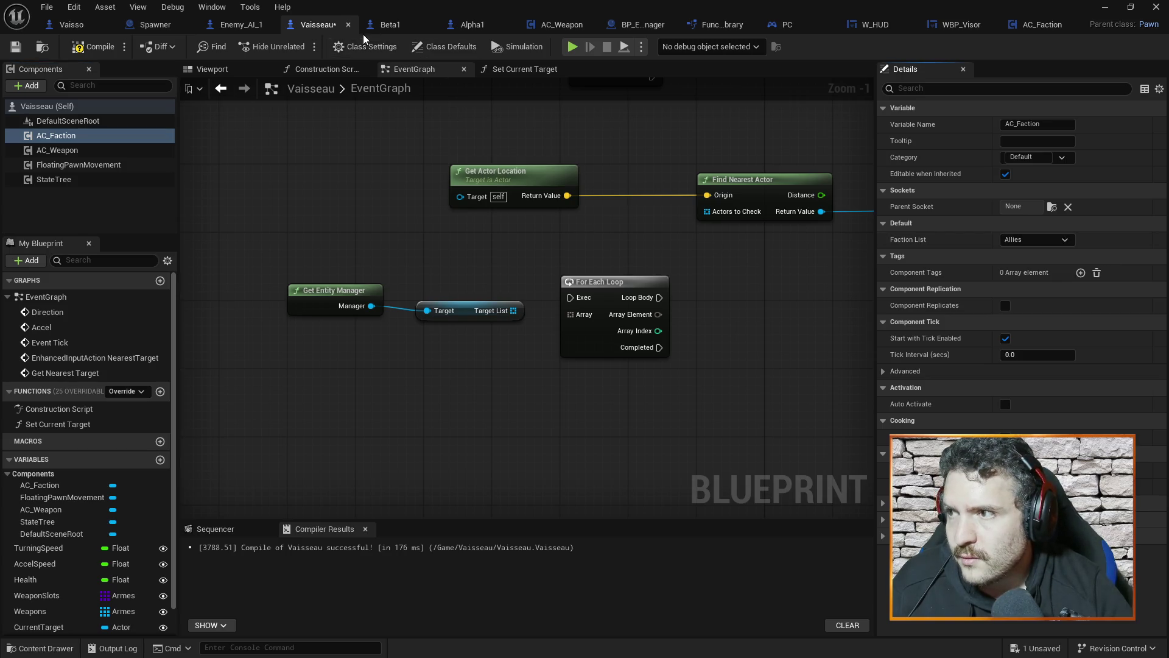
# Step: Inspect the Beta1 blueprint, then compile Vaisseau so child ships inherit AC_Faction
pyautogui.click(387, 24)
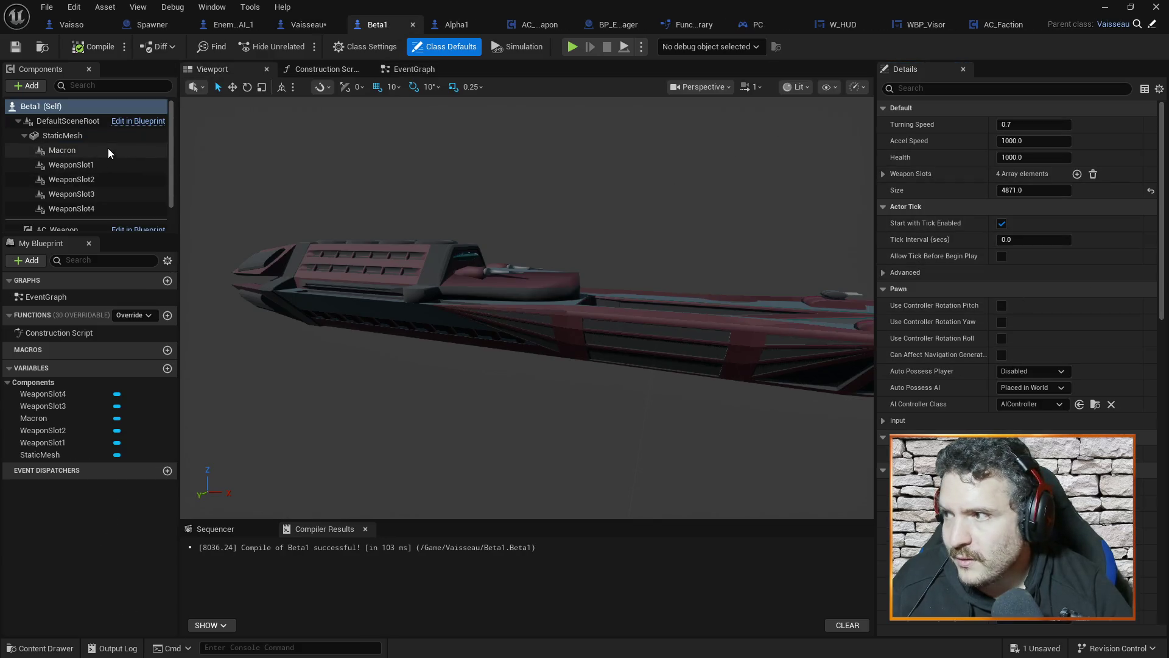
pyautogui.scroll(-2, 99, 208)
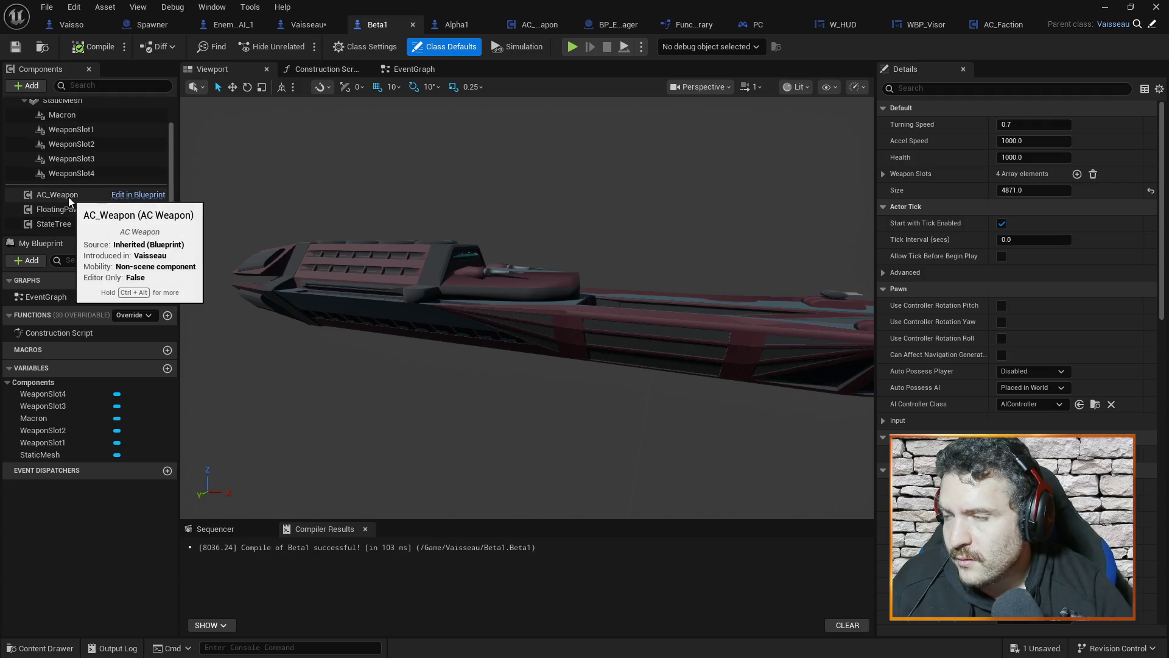
pyautogui.scroll(2, 73, 212)
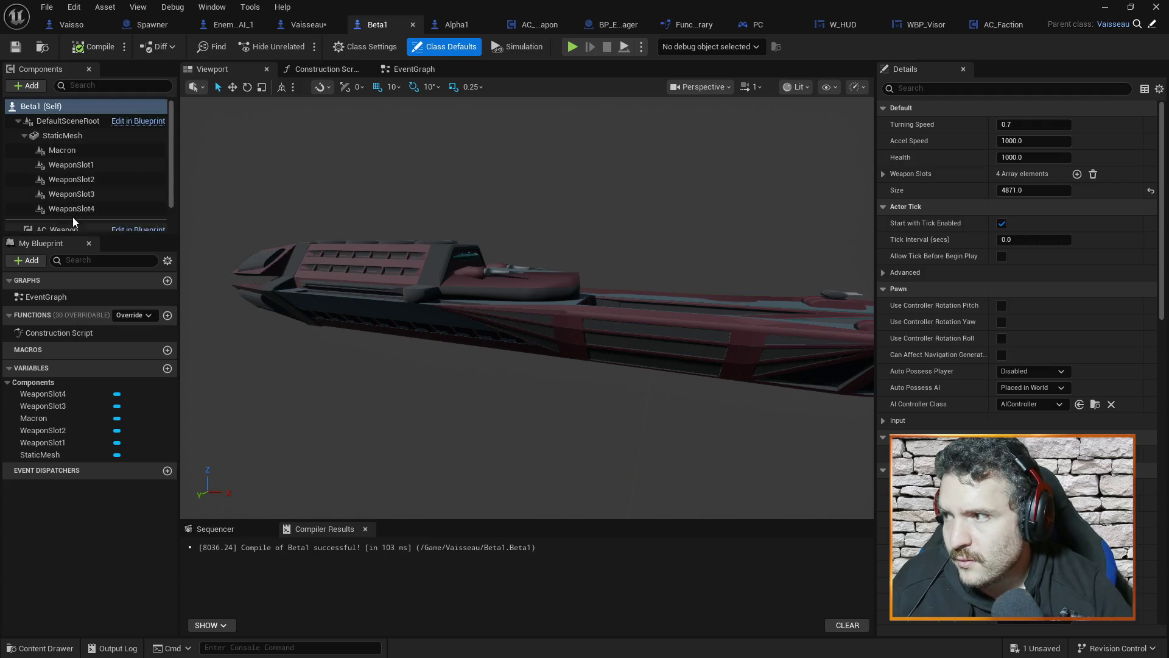
pyautogui.scroll(-2, 75, 216)
pyautogui.scroll(2, 76, 217)
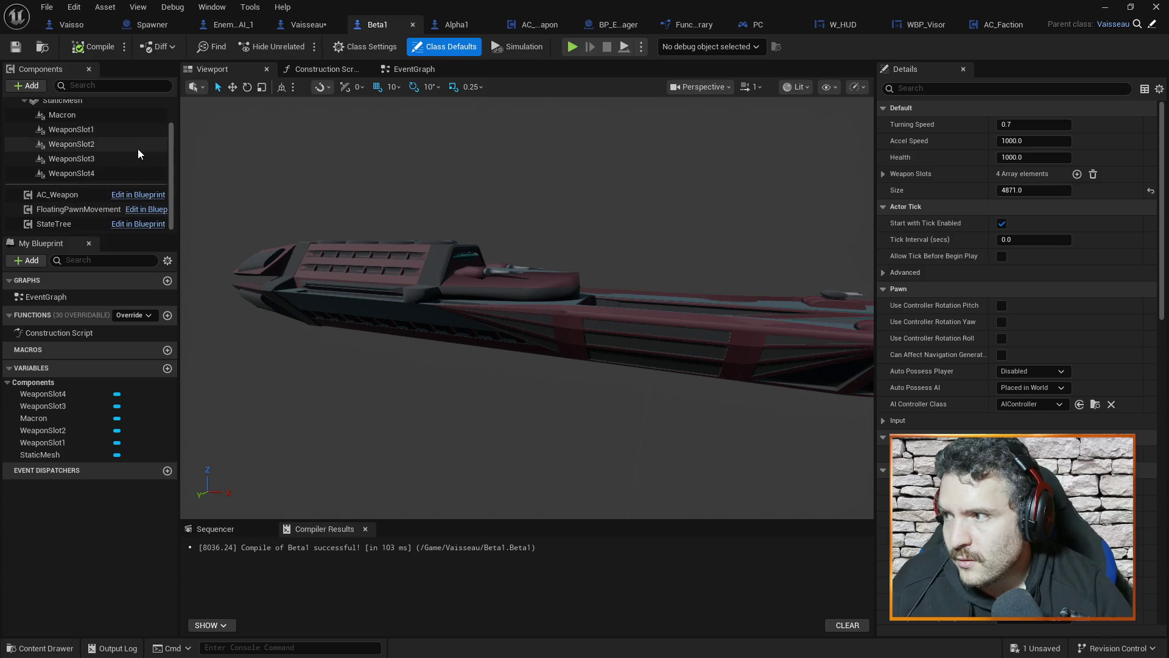
pyautogui.scroll(-2, 84, 220)
pyautogui.scroll(2, 85, 220)
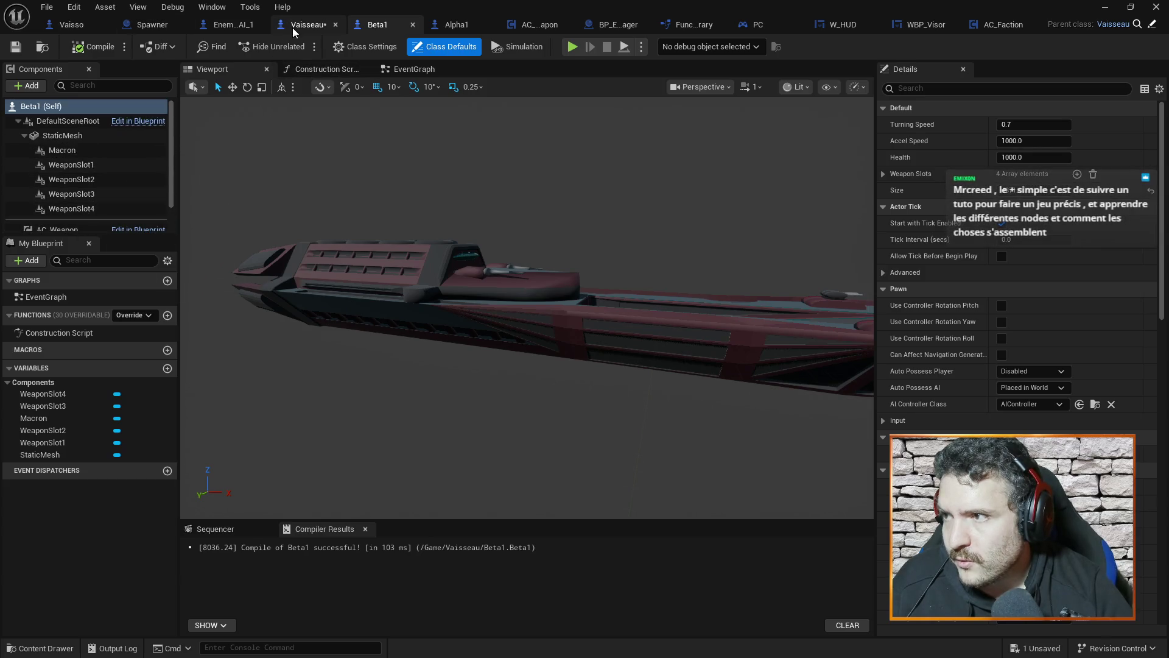
pyautogui.click(305, 25)
pyautogui.click(90, 53)
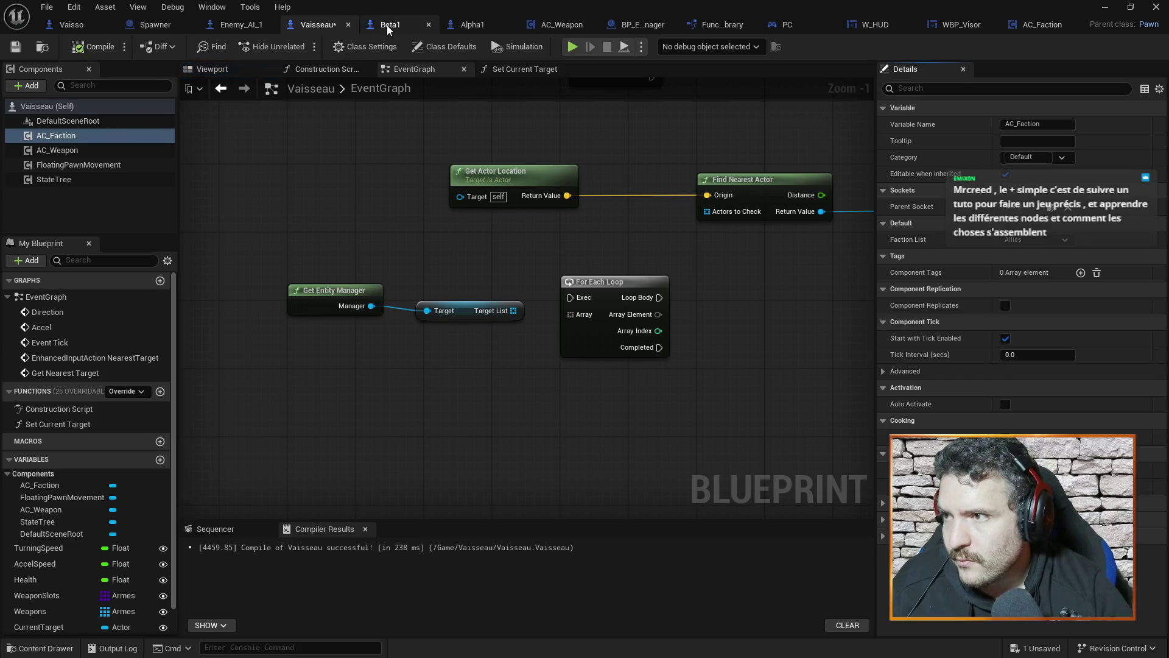
# Step: Confirm Beta1 has the AC_Faction component, save all changes, and move to the Spawner graph
pyautogui.click(457, 24)
pyautogui.click(378, 24)
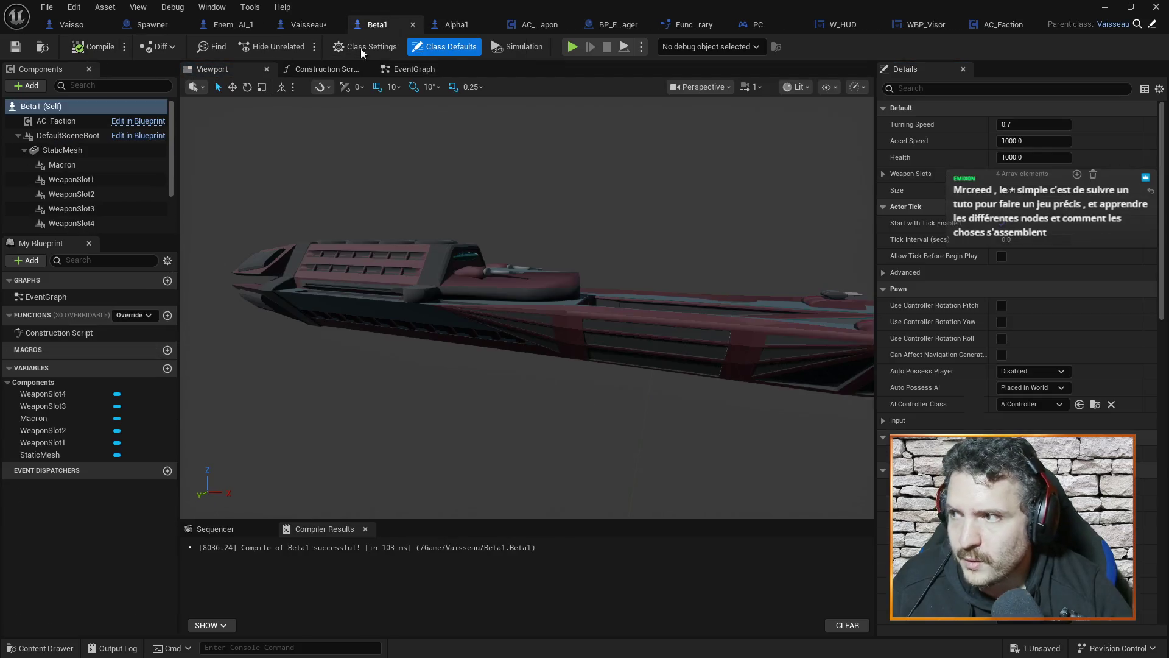
pyautogui.click(304, 24)
pyautogui.hotkey('ctrl', 's')
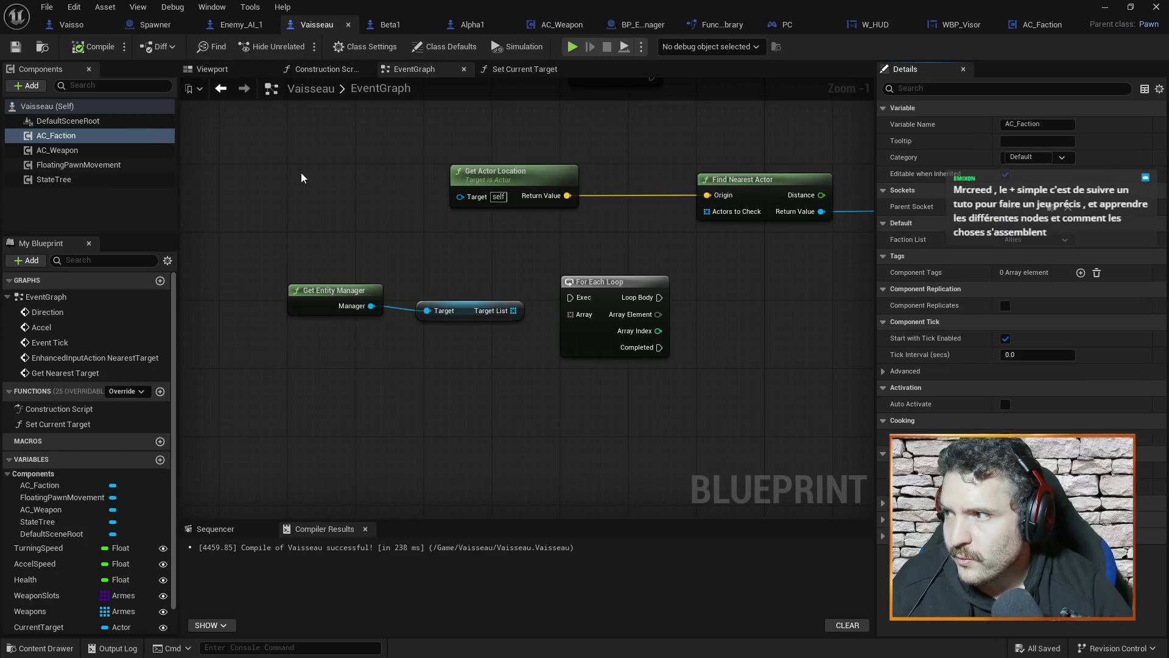
pyautogui.click(234, 26)
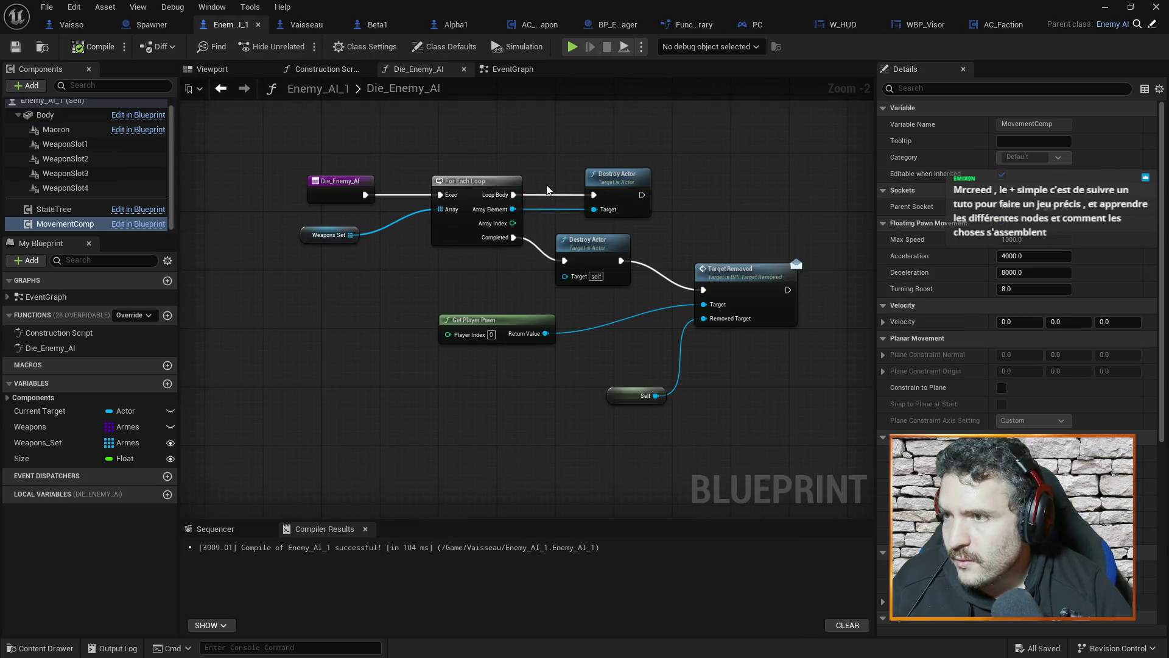
pyautogui.click(171, 27)
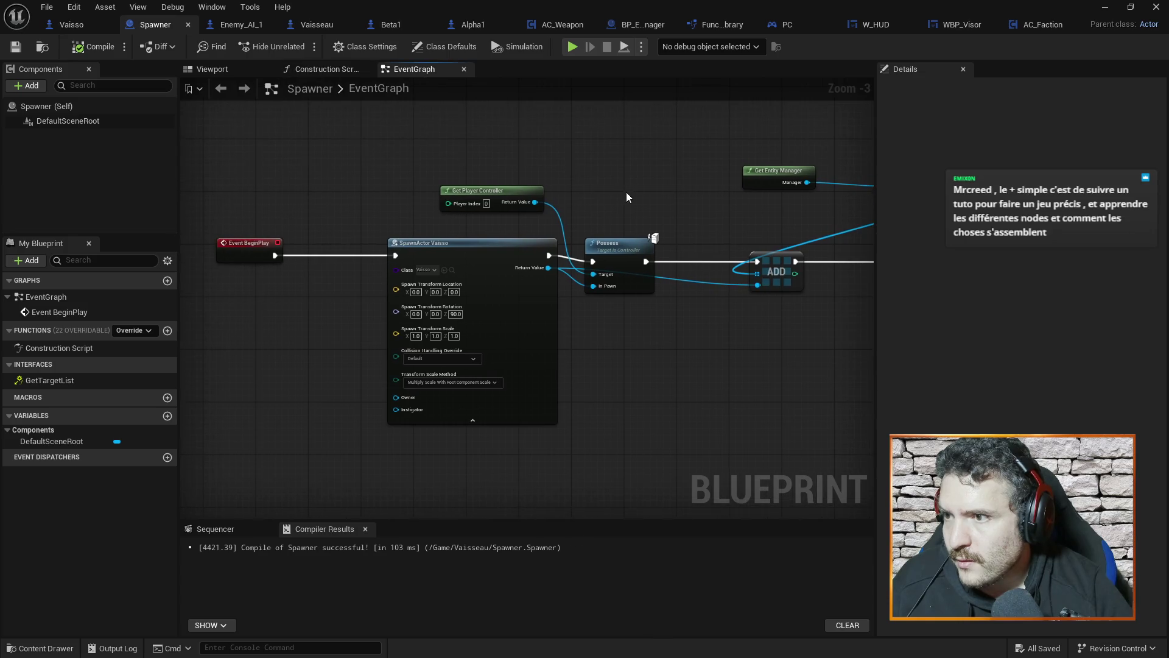
# Step: Search 'set ac_fac' from the spawned enemy reference, cancel, and pan to the Possess nodes
pyautogui.moveTo(622, 195)
pyautogui.mouseDown()
pyautogui.moveTo(556, 373)
pyautogui.moveTo(654, 363)
pyautogui.moveTo(463, 319)
pyautogui.mouseUp()
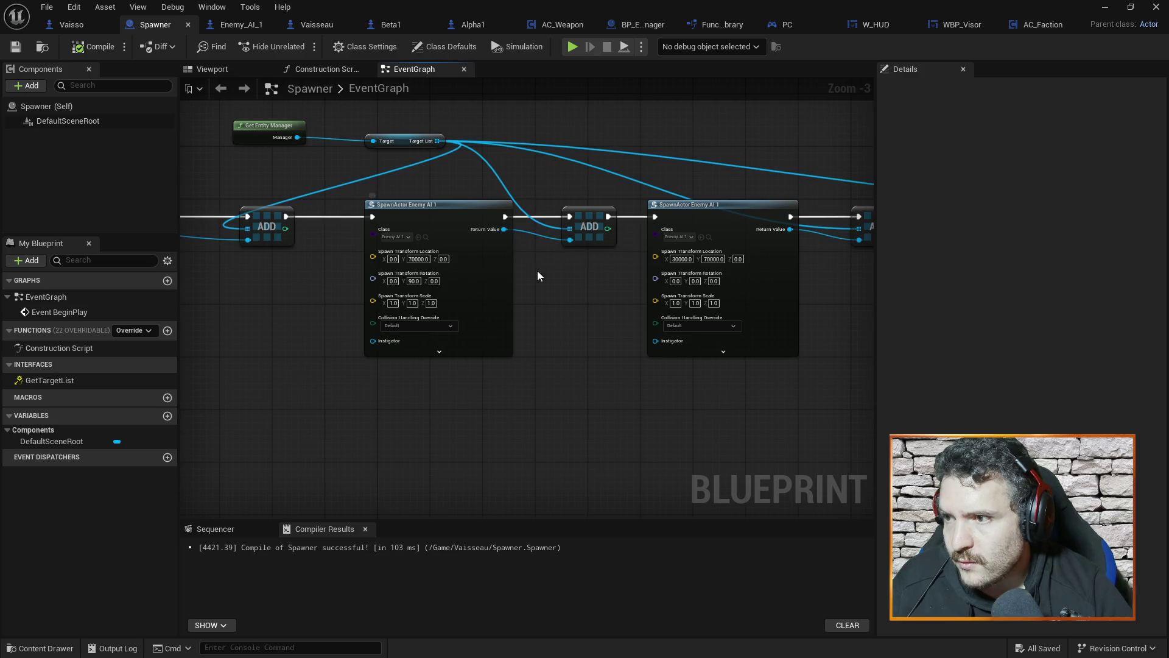
pyautogui.moveTo(503, 230); pyautogui.dragTo(538, 281)
pyautogui.write('se')
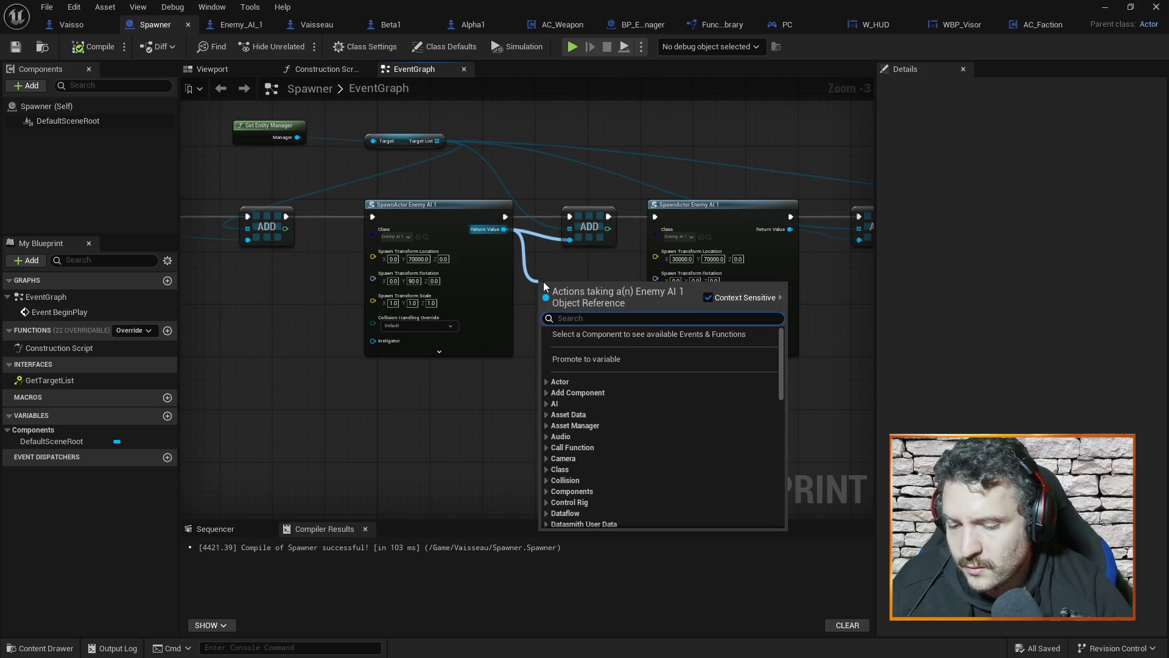
pyautogui.write('t')
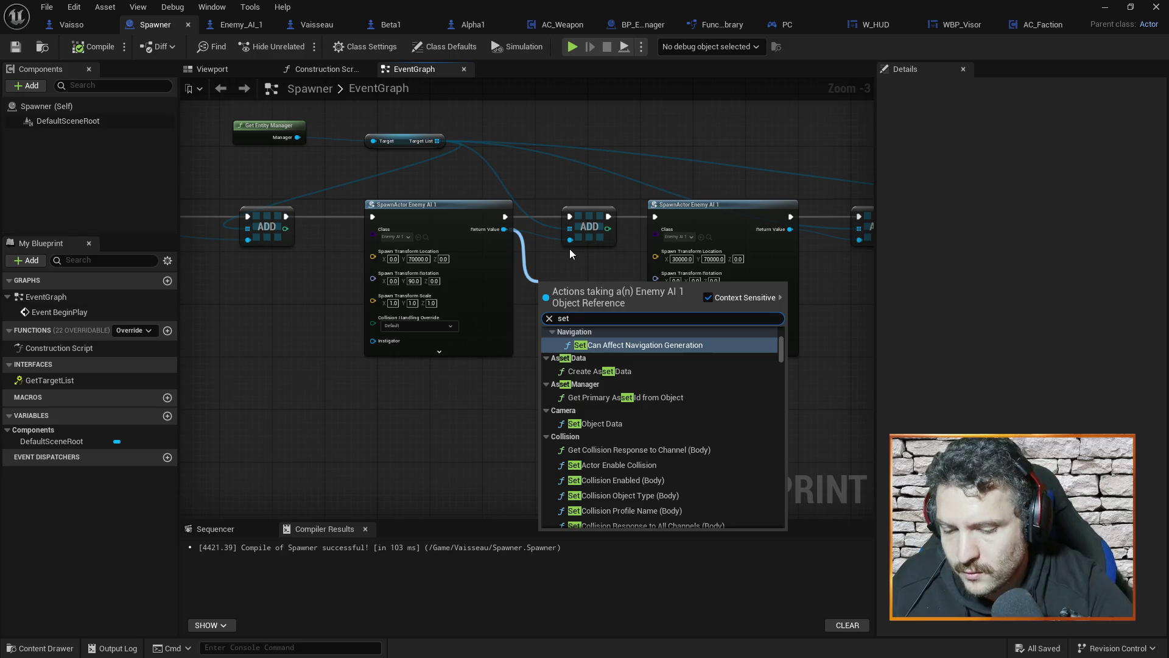
pyautogui.write(' ac_fac')
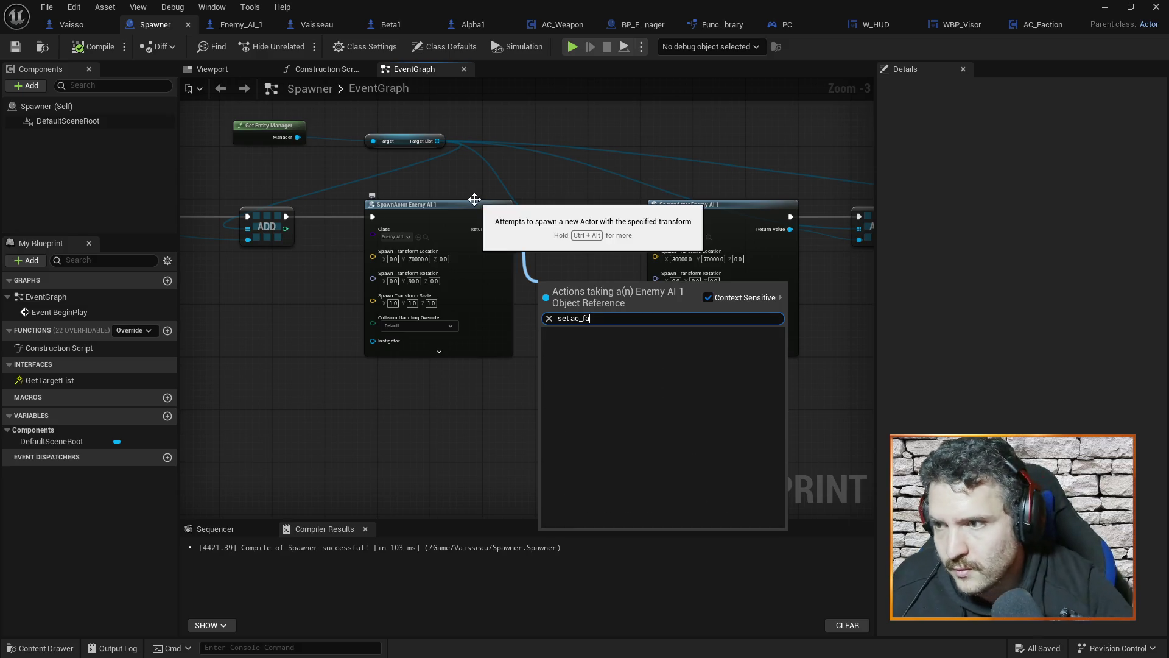
pyautogui.click(473, 429)
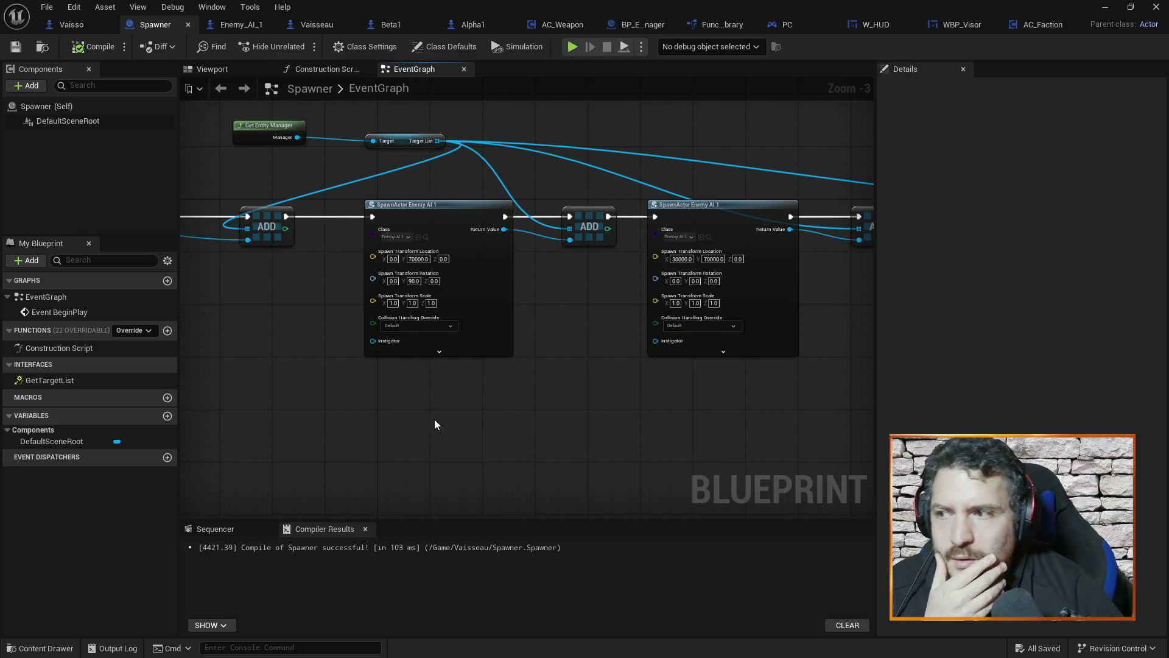
pyautogui.scroll(-4, 420, 435)
pyautogui.scroll(5, 566, 406)
pyautogui.moveTo(457, 396)
pyautogui.mouseDown()
pyautogui.moveTo(535, 404)
pyautogui.moveTo(629, 332)
pyautogui.mouseUp()
# Step: Nudge Possess and shift BeginPlay, Get Player Controller and SpawnActor left, restoring the lost controller wire
pyautogui.moveTo(579, 190)
pyautogui.mouseDown()
pyautogui.moveTo(599, 183)
pyautogui.moveTo(626, 195)
pyautogui.mouseUp()
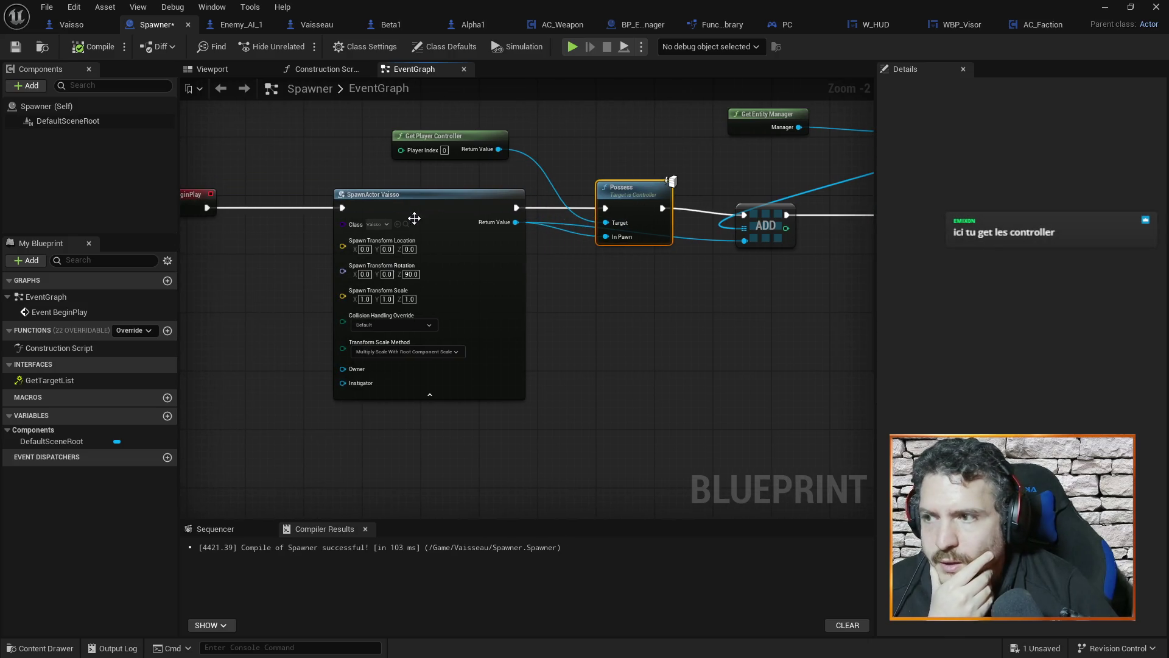
pyautogui.moveTo(210, 153)
pyautogui.mouseDown()
pyautogui.moveTo(215, 178)
pyautogui.moveTo(461, 275)
pyautogui.moveTo(572, 293)
pyautogui.mouseUp()
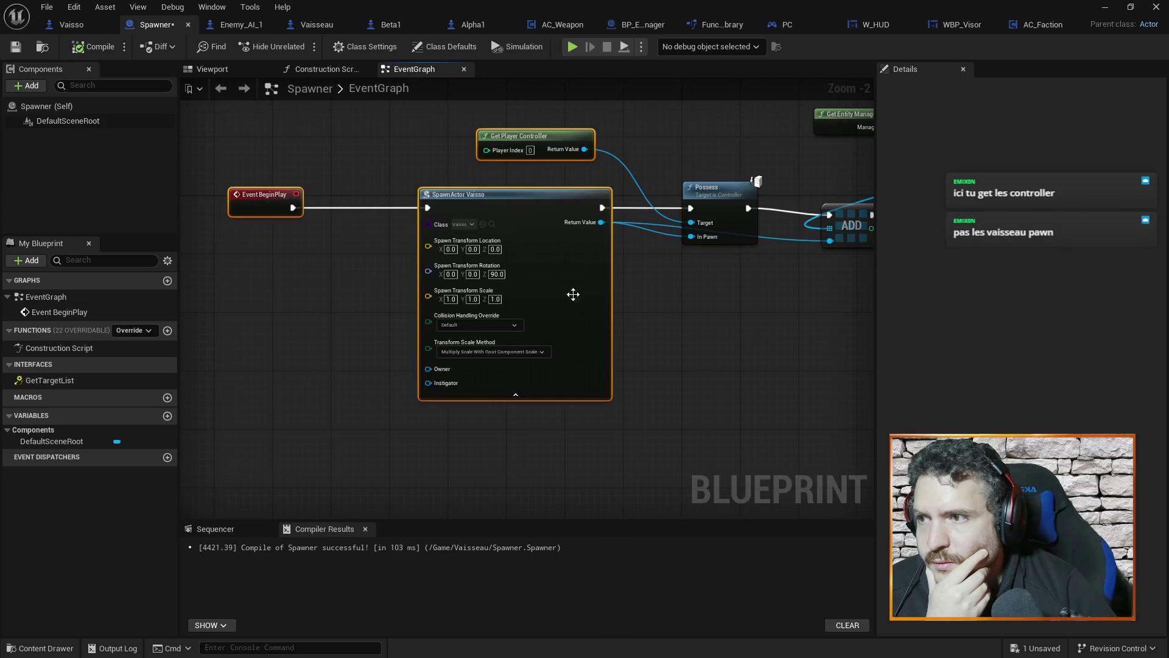
pyautogui.moveTo(542, 135); pyautogui.dragTo(351, 135)
pyautogui.click(568, 326)
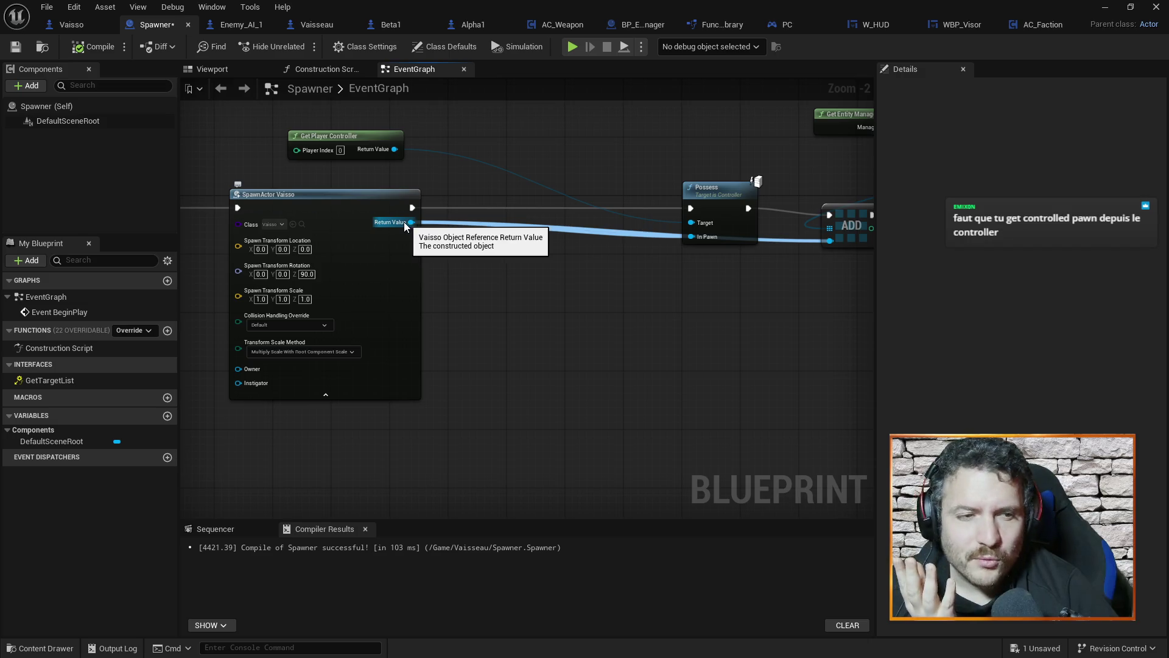
pyautogui.hotkey('ctrl', 'z')
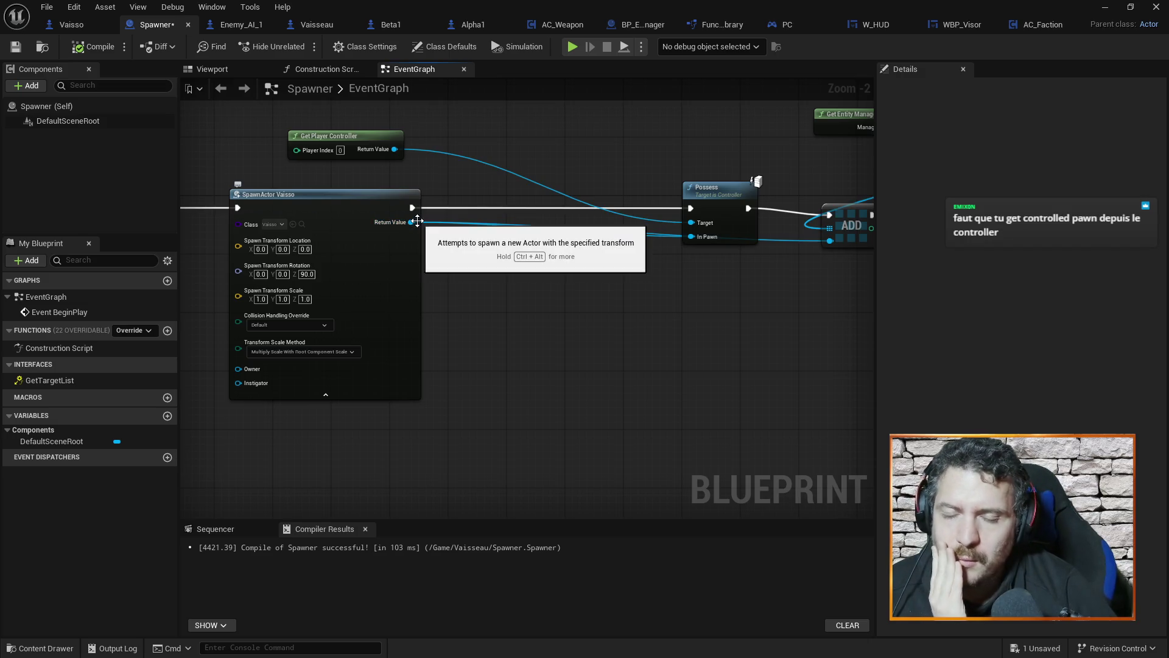
# Step: Move BeginPlay, SpawnActor Vaisso and Get Player Controller right, then save the Spawner blueprint
pyautogui.scroll(-2, 572, 356)
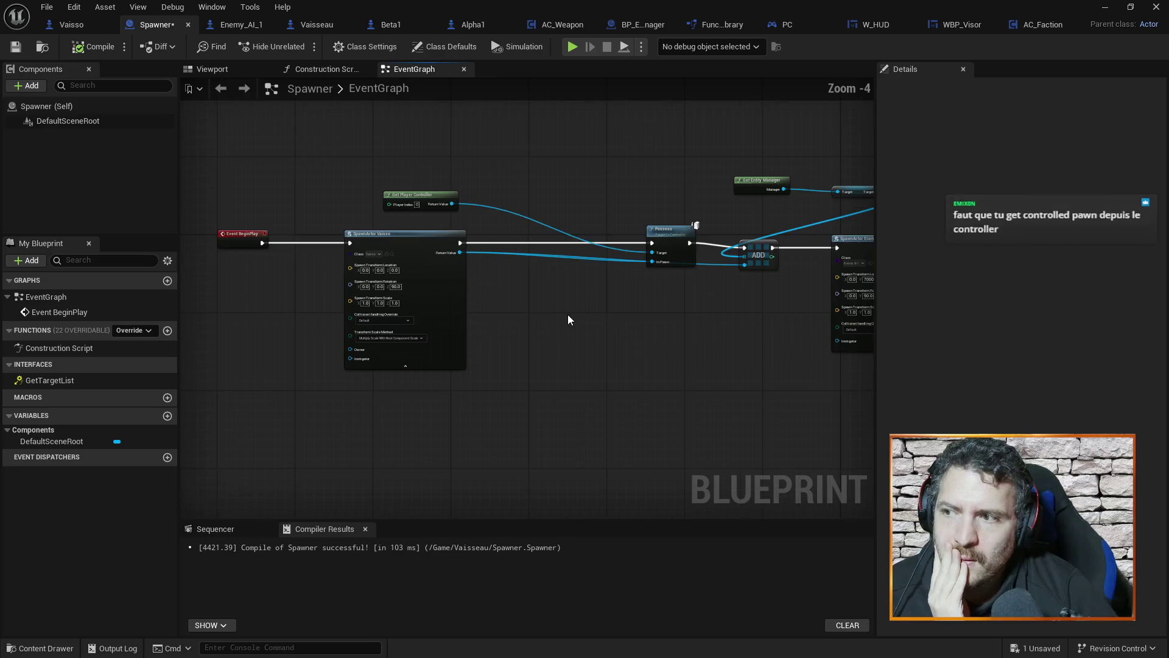
pyautogui.moveTo(214, 153); pyautogui.dragTo(469, 404)
pyautogui.moveTo(416, 251); pyautogui.dragTo(485, 250)
pyautogui.click(618, 328)
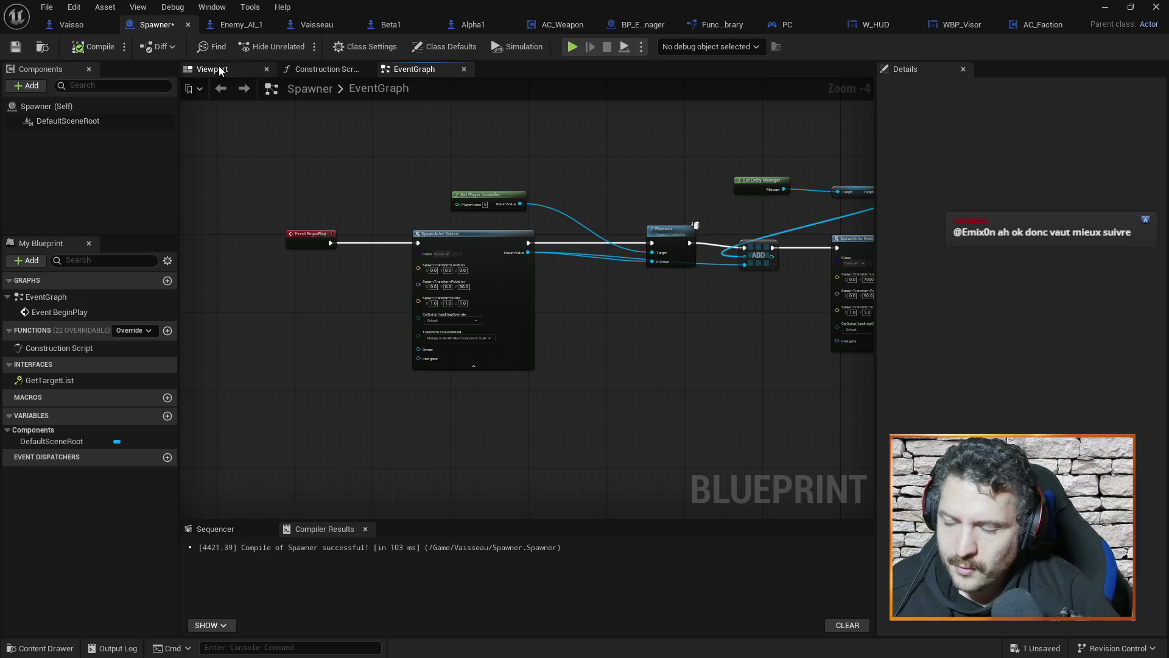
pyautogui.hotkey('ctrl', 's')
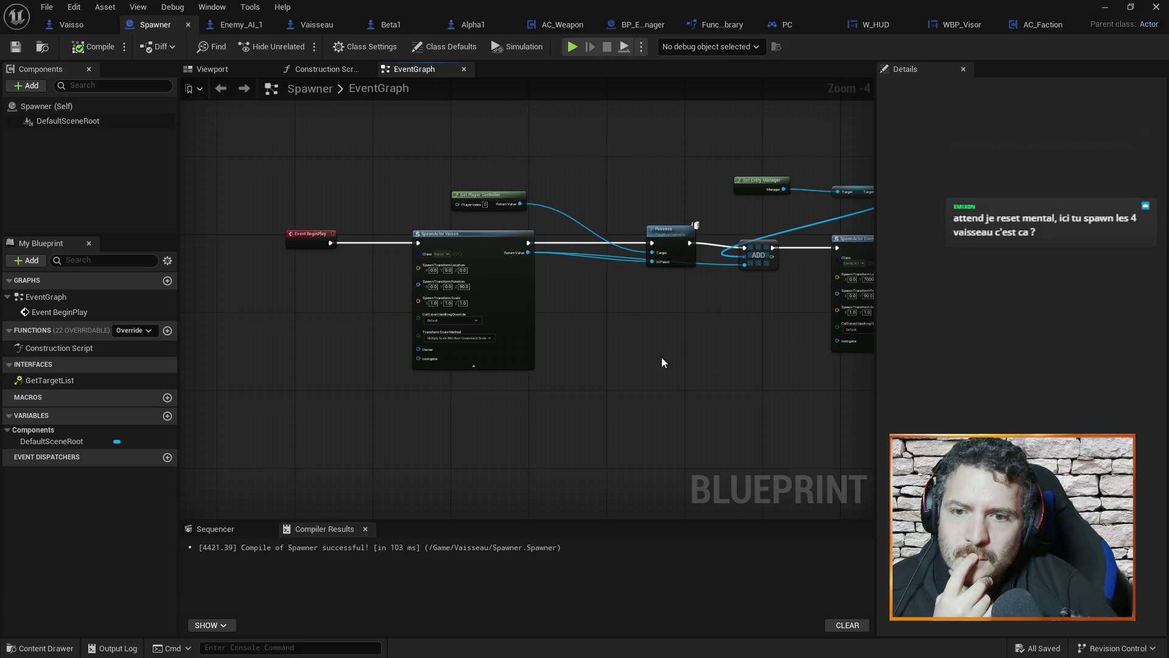
# Step: Zoom in on SpawnActor Vaisso and pull the action list from its Return Value pin
pyautogui.scroll(-2, 663, 361)
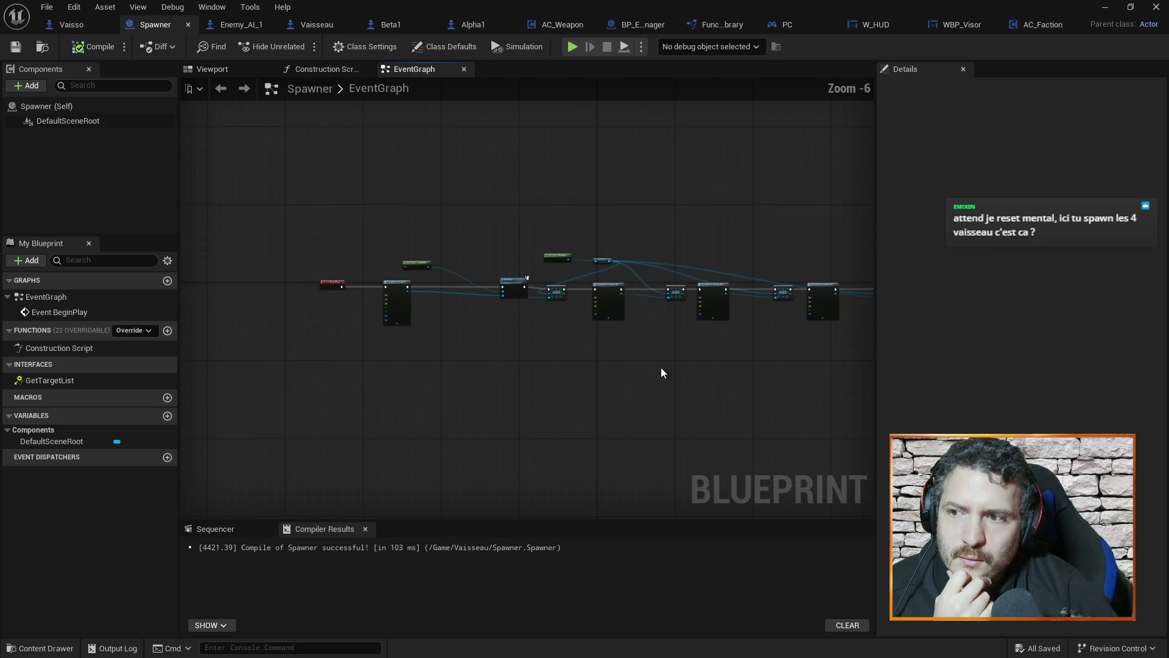
pyautogui.scroll(1, 713, 367)
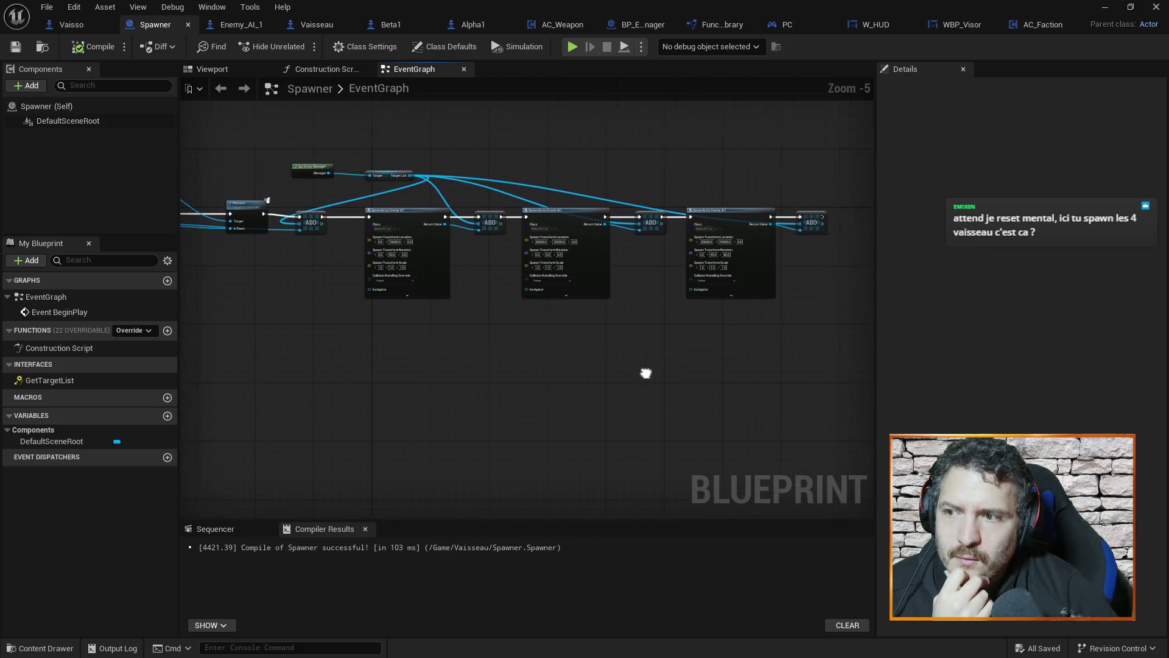
pyautogui.scroll(-1, 594, 356)
pyautogui.moveTo(548, 368); pyautogui.dragTo(681, 363)
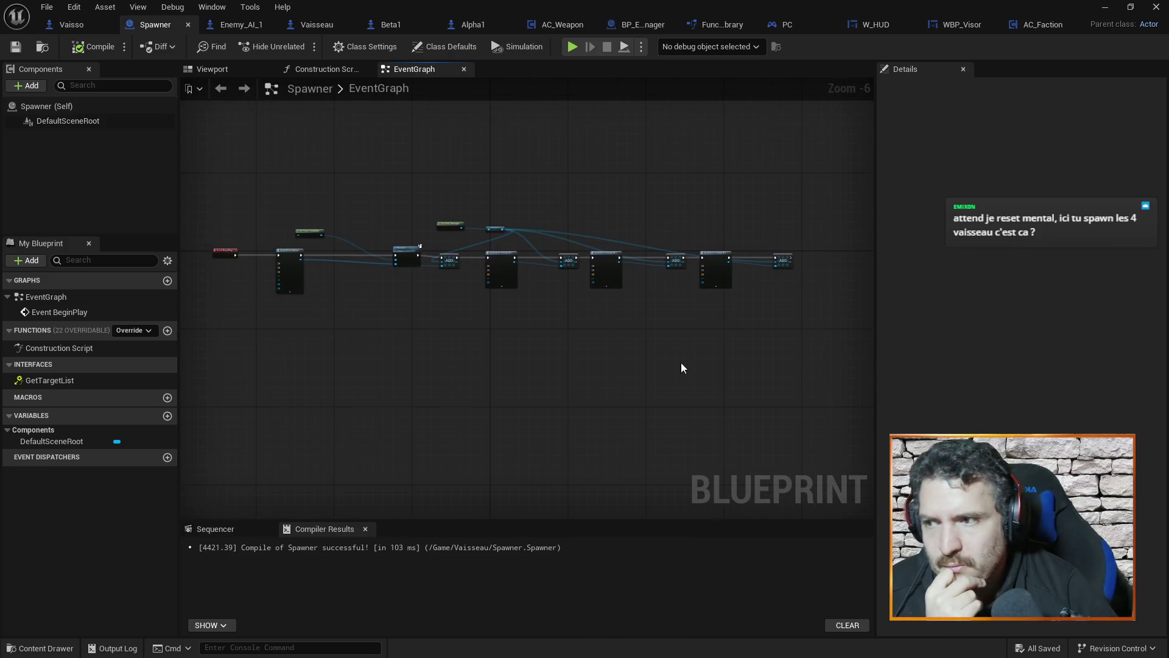
pyautogui.scroll(1, 469, 345)
pyautogui.scroll(1, 468, 346)
pyautogui.moveTo(468, 345); pyautogui.dragTo(626, 385)
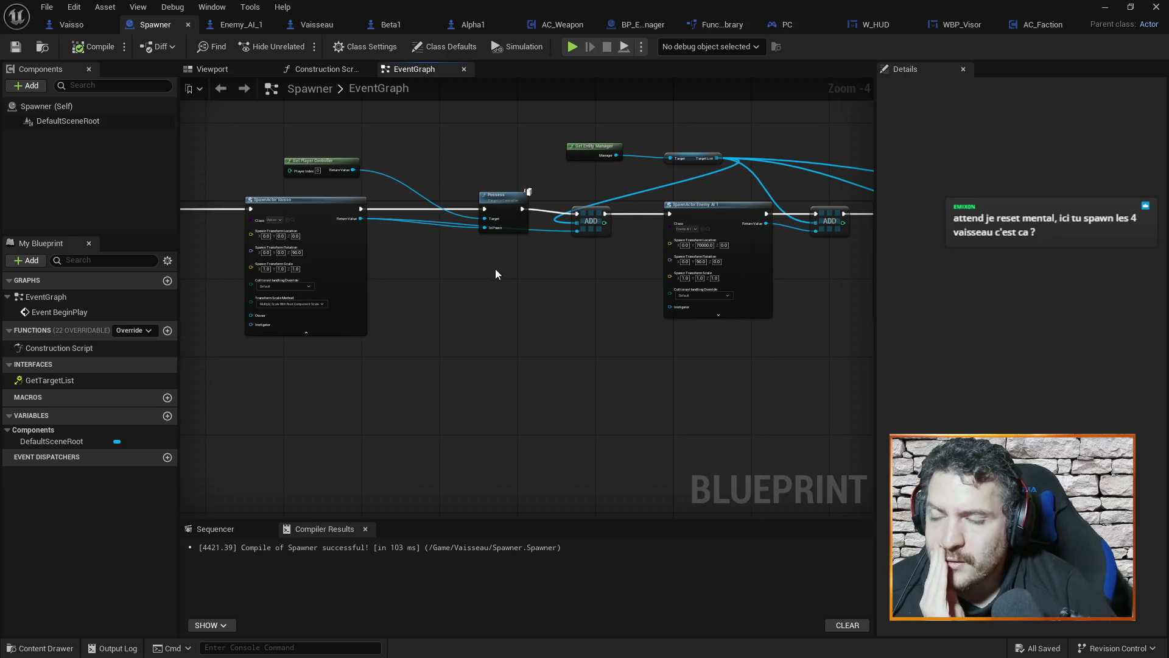
pyautogui.moveTo(449, 266)
pyautogui.mouseDown()
pyautogui.moveTo(575, 285)
pyautogui.moveTo(580, 298)
pyautogui.mouseUp()
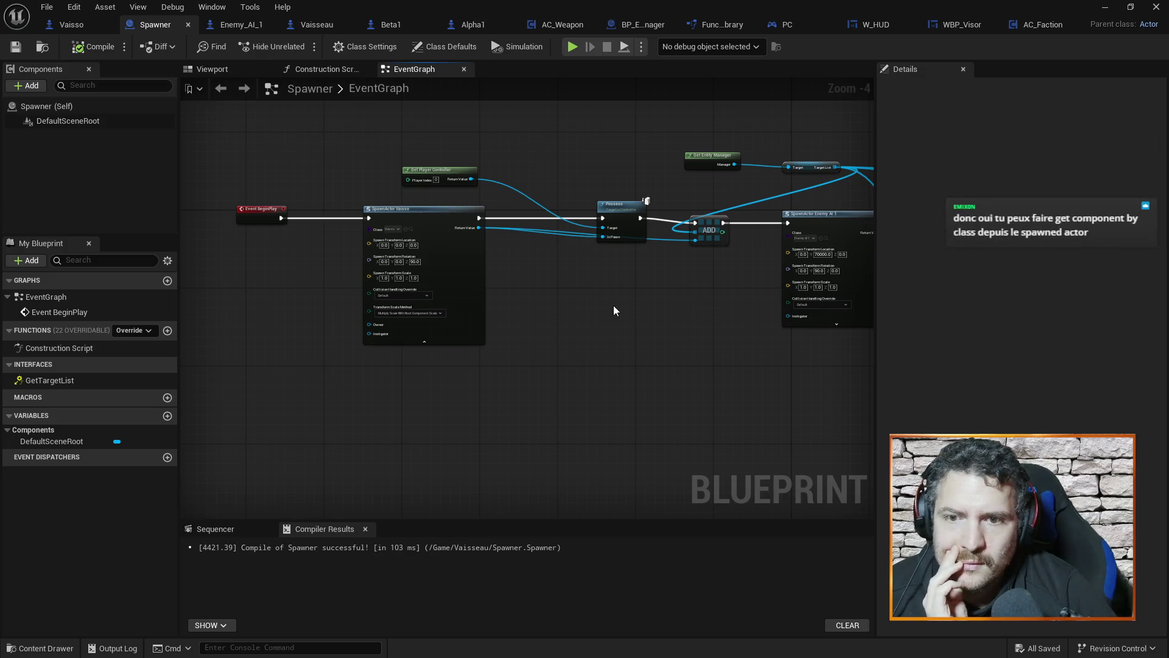
pyautogui.scroll(1, 612, 305)
pyautogui.moveTo(569, 316)
pyautogui.mouseDown()
pyautogui.moveTo(501, 315)
pyautogui.moveTo(528, 318)
pyautogui.mouseUp()
pyautogui.scroll(1, 500, 310)
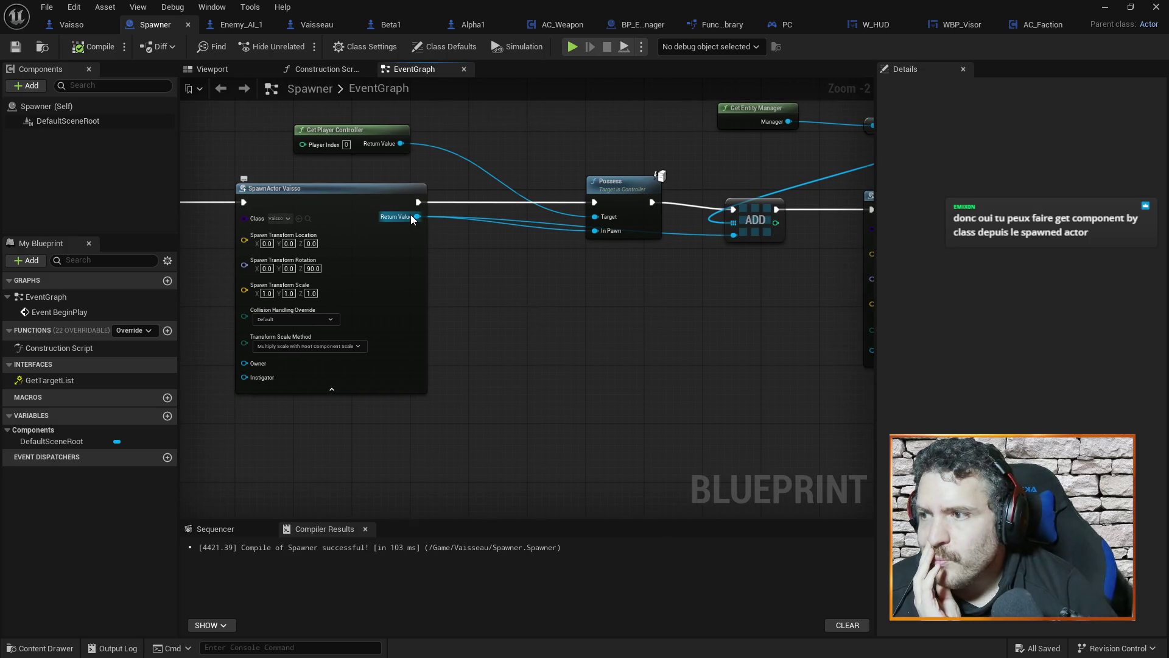
pyautogui.moveTo(417, 216); pyautogui.dragTo(538, 307)
# Step: Add a Get Component by Class node for the spawned Vaisso, with class AC_Faction
pyautogui.write('get com')
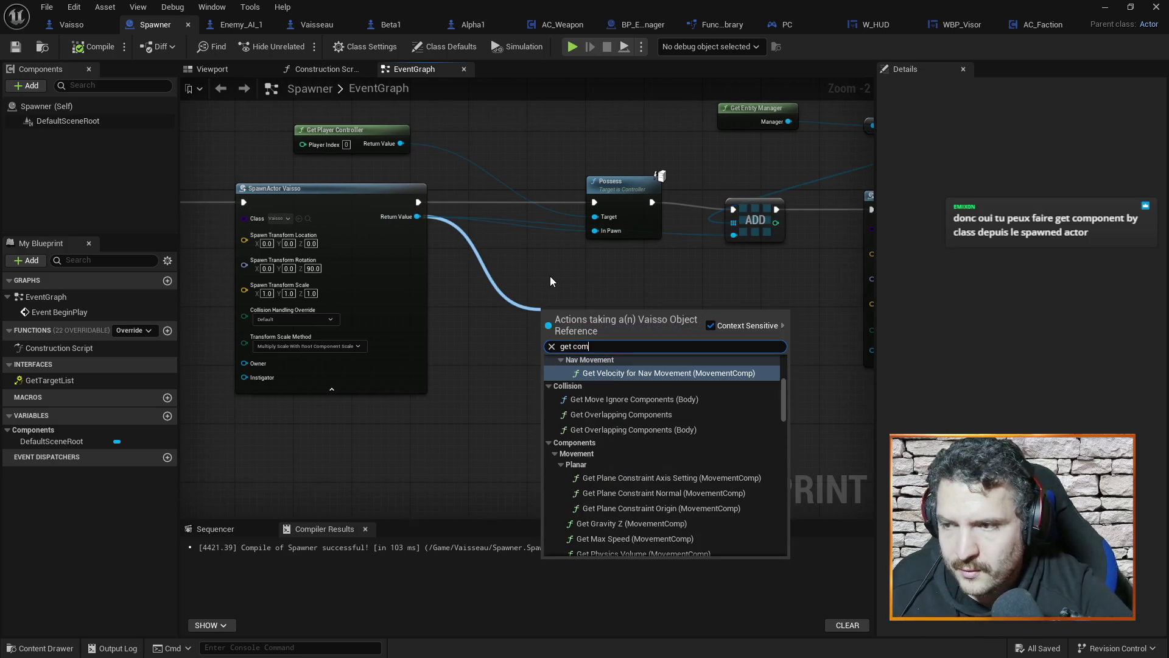
pyautogui.write('pone')
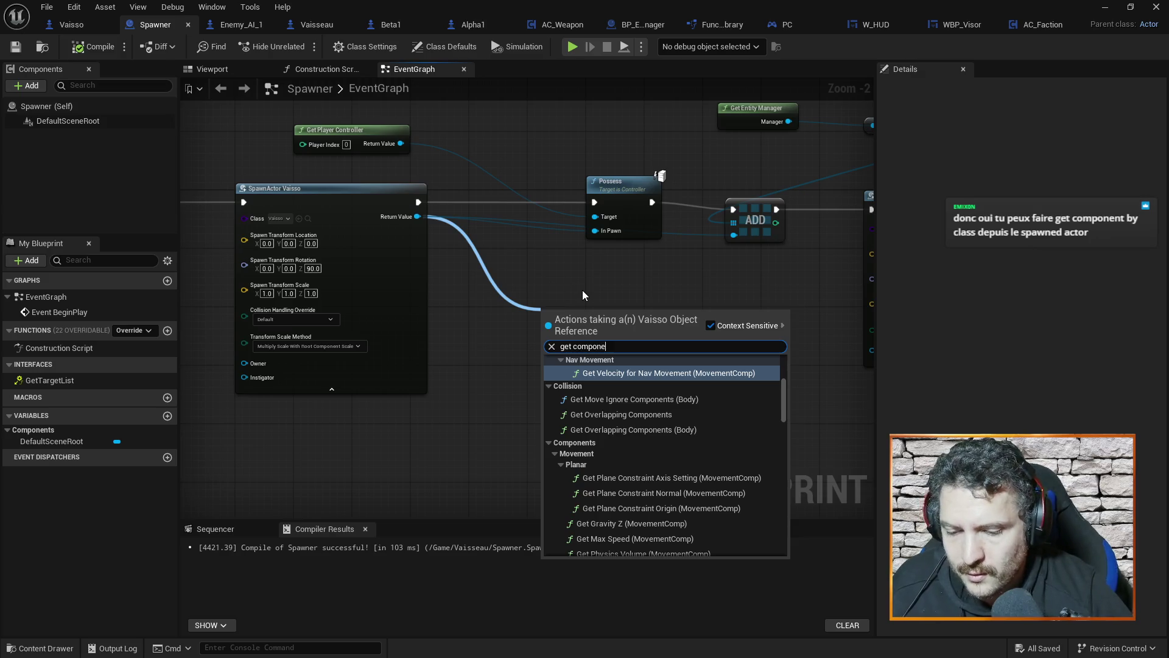
pyautogui.write('nt by')
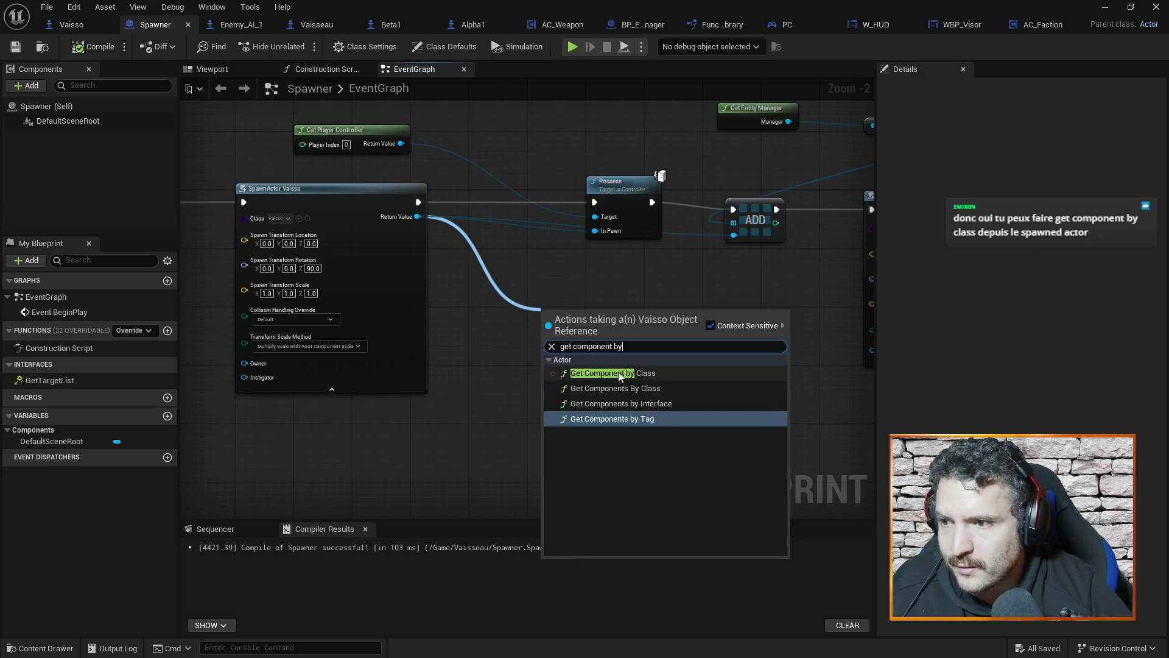
pyautogui.click(619, 371)
pyautogui.moveTo(604, 317); pyautogui.dragTo(525, 285)
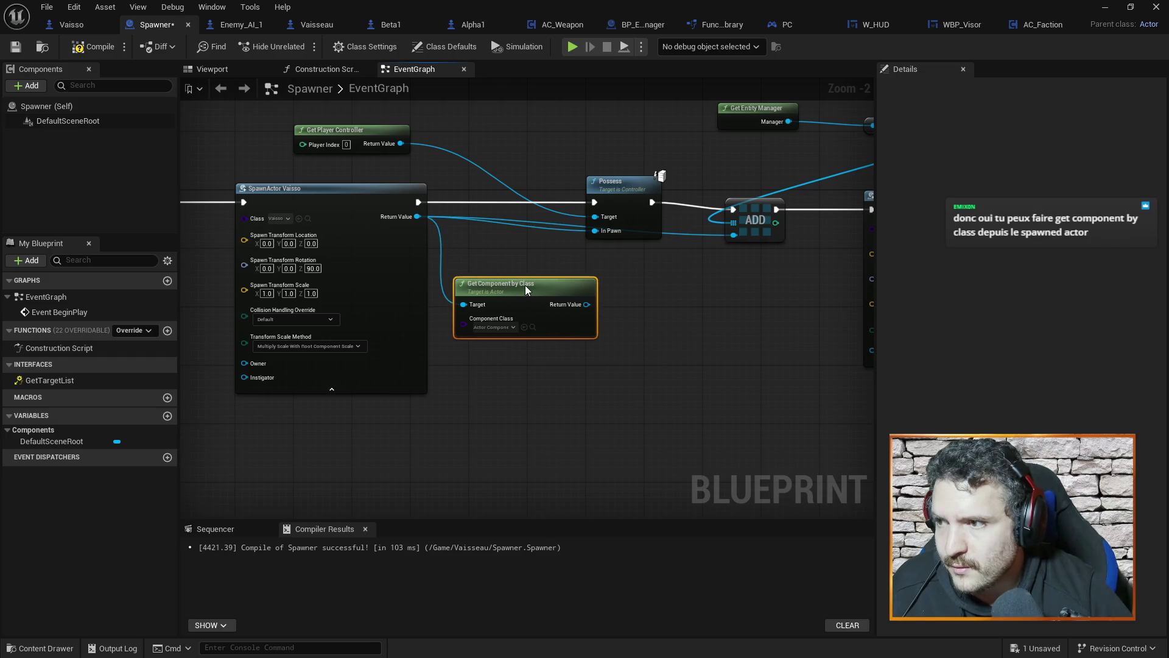
pyautogui.moveTo(693, 403)
pyautogui.mouseDown()
pyautogui.moveTo(574, 359)
pyautogui.moveTo(543, 313)
pyautogui.mouseUp()
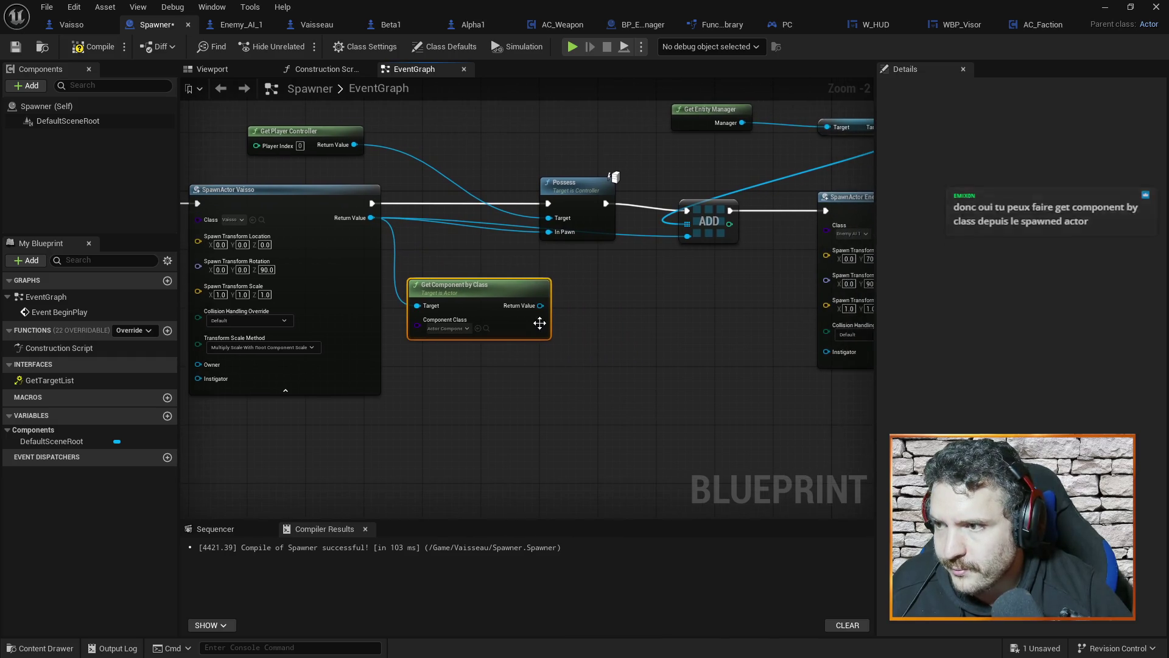
pyautogui.click(457, 329)
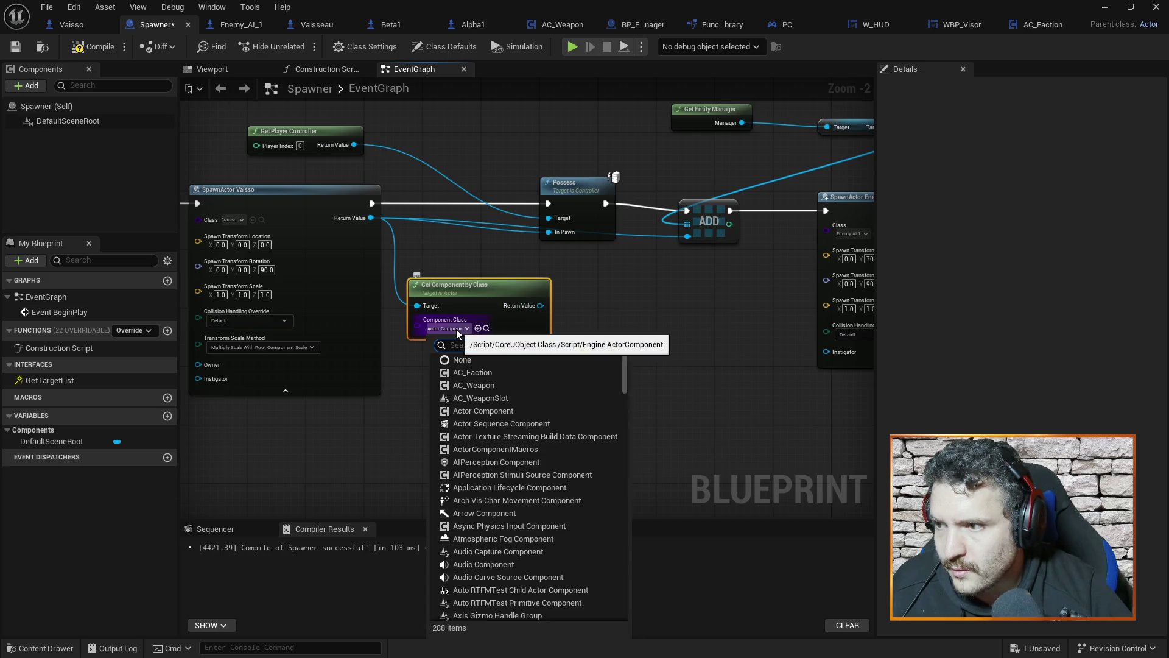
pyautogui.click(466, 372)
# Step: Add a SET Faction List node from the AC_Faction component output
pyautogui.moveTo(507, 319); pyautogui.dragTo(612, 311)
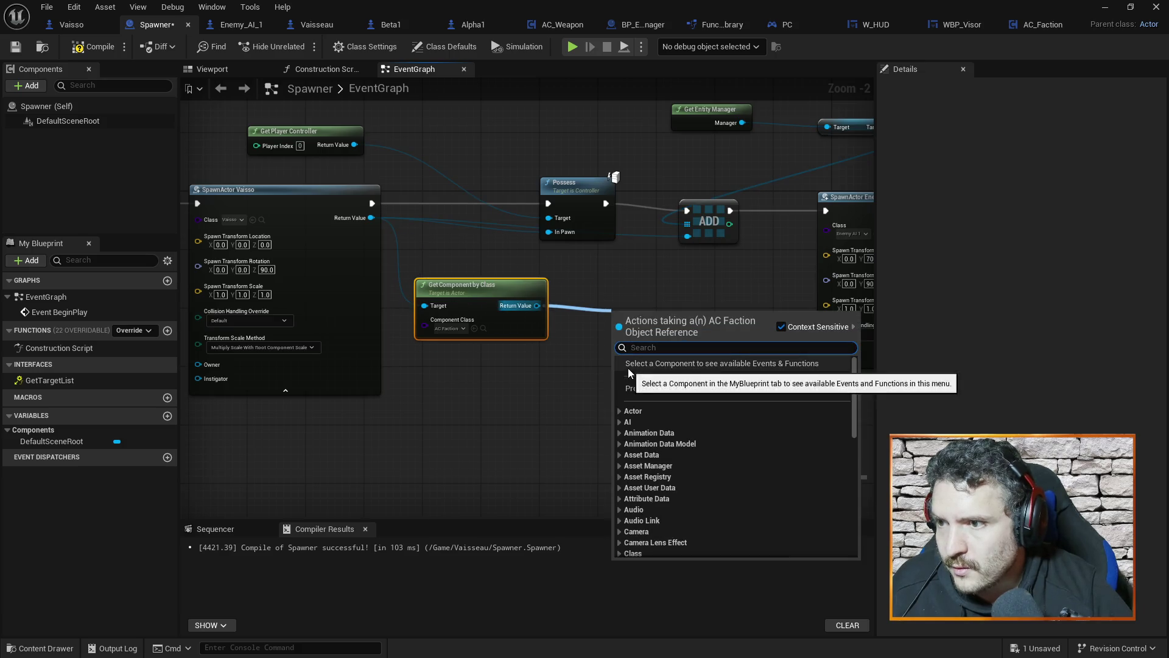
pyautogui.write('set')
pyautogui.scroll(-5, 718, 422)
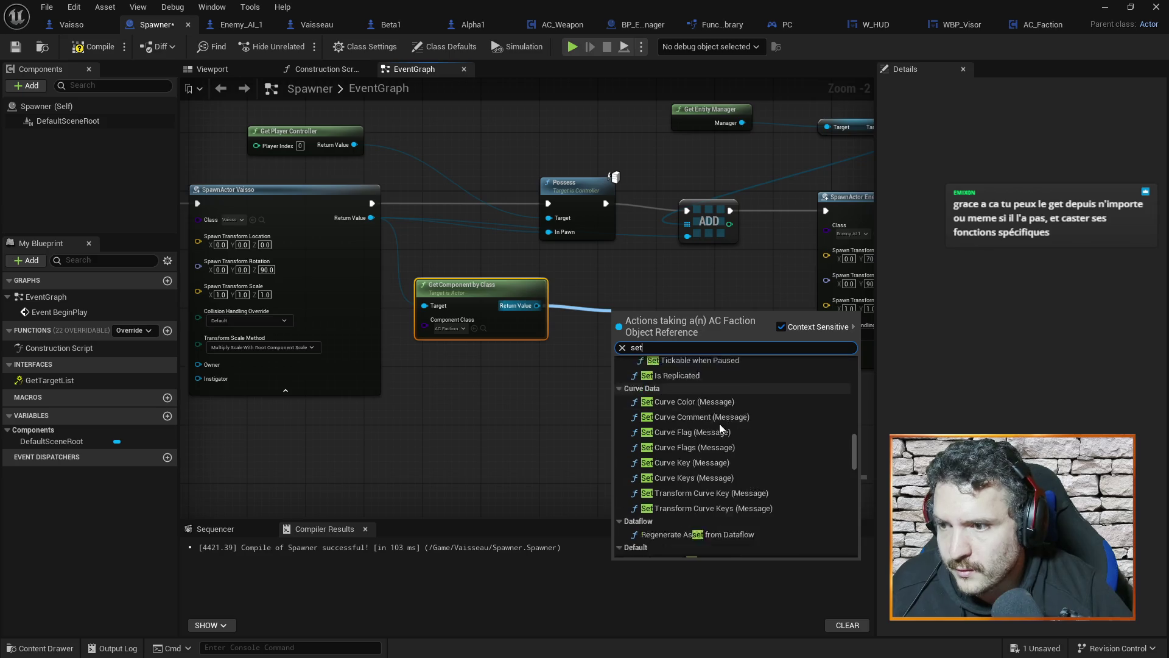
pyautogui.moveTo(855, 451); pyautogui.dragTo(855, 552)
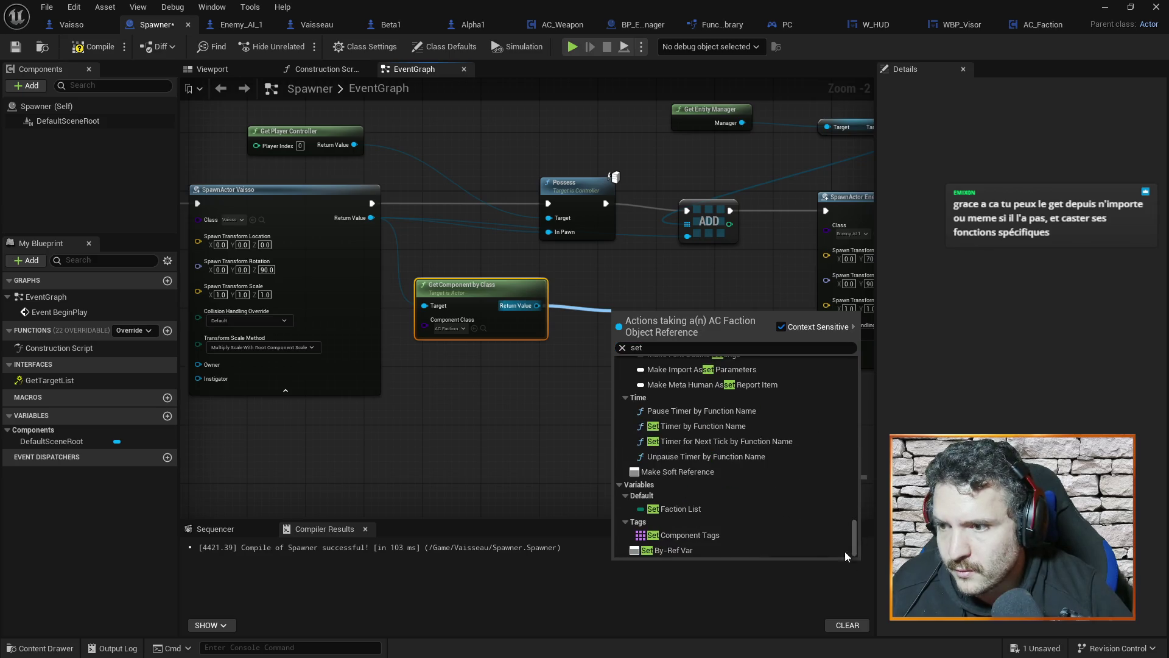
pyautogui.click(686, 512)
pyautogui.moveTo(653, 314); pyautogui.dragTo(623, 293)
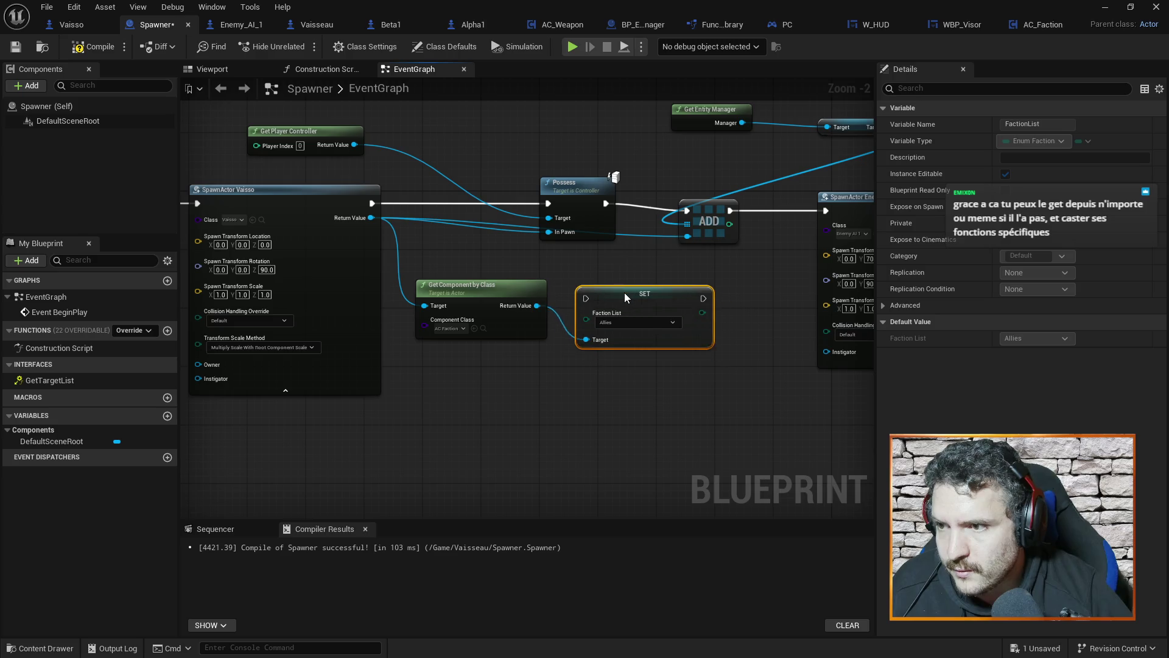
# Step: Wire the Allies SET Faction List between the Vaisso spawn and Possess, then compile
pyautogui.moveTo(585, 201)
pyautogui.mouseDown()
pyautogui.moveTo(498, 193)
pyautogui.moveTo(628, 201)
pyautogui.mouseUp()
pyautogui.moveTo(649, 285)
pyautogui.mouseDown()
pyautogui.moveTo(518, 227)
pyautogui.moveTo(518, 175)
pyautogui.mouseUp()
pyautogui.moveTo(372, 203); pyautogui.dragTo(447, 189)
pyautogui.moveTo(564, 203)
pyautogui.mouseDown()
pyautogui.moveTo(592, 204)
pyautogui.moveTo(528, 204)
pyautogui.mouseUp()
pyautogui.click(618, 326)
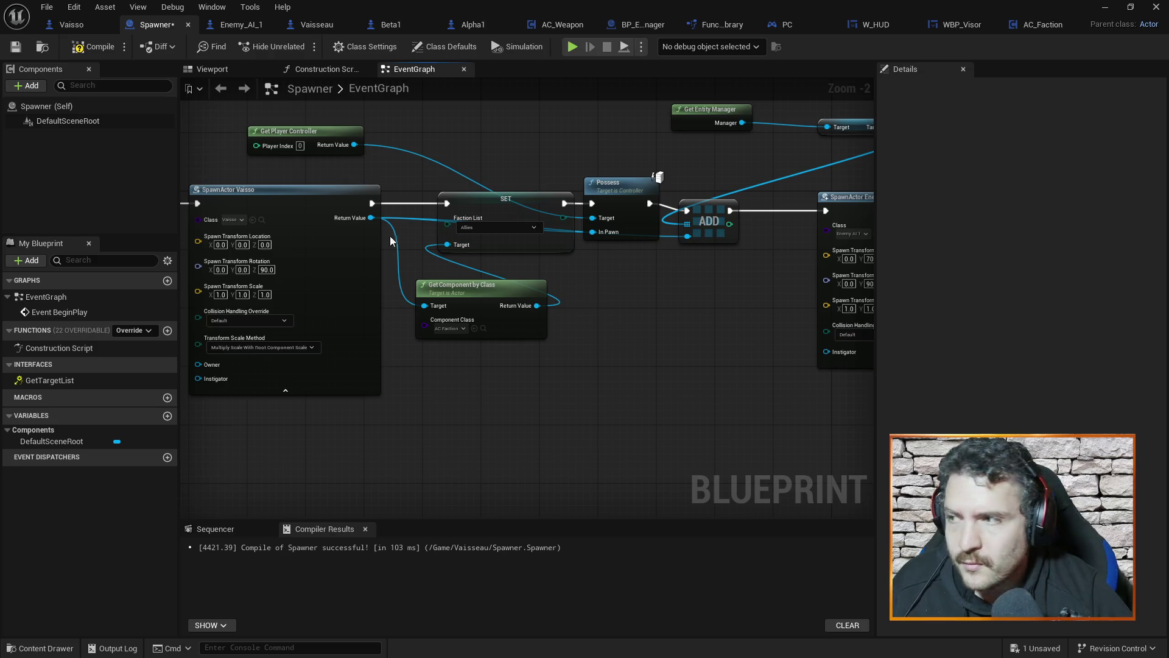
pyautogui.click(93, 47)
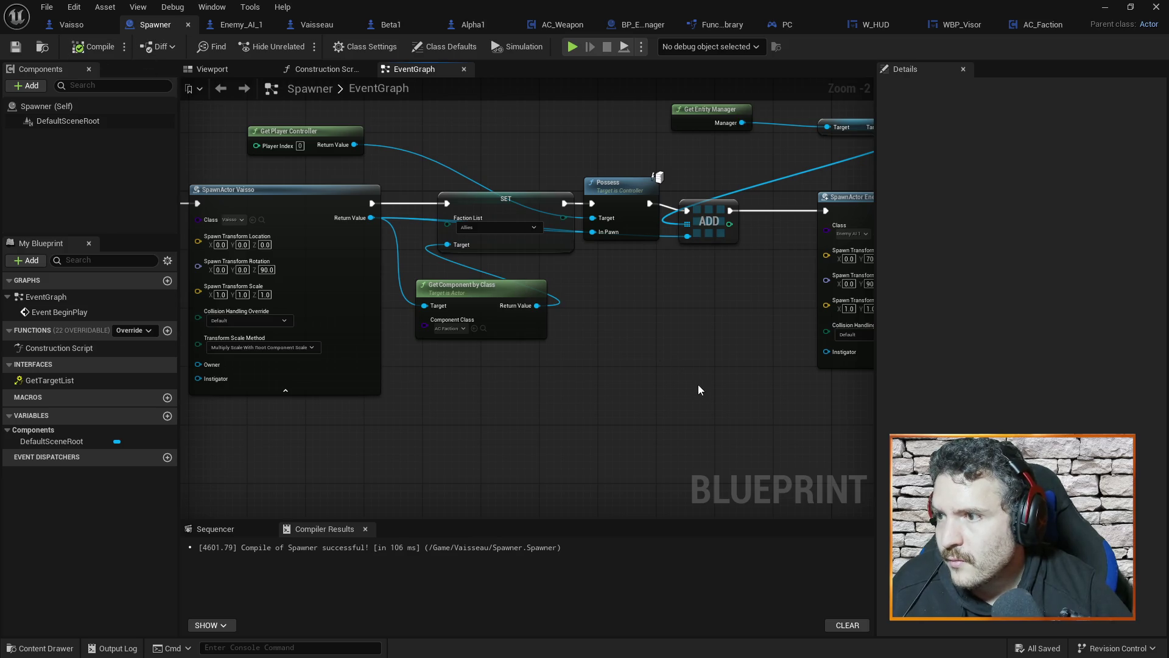
# Step: Shift the later enemy spawn and ADD nodes right to make room after the first enemy spawn
pyautogui.scroll(-2, 616, 370)
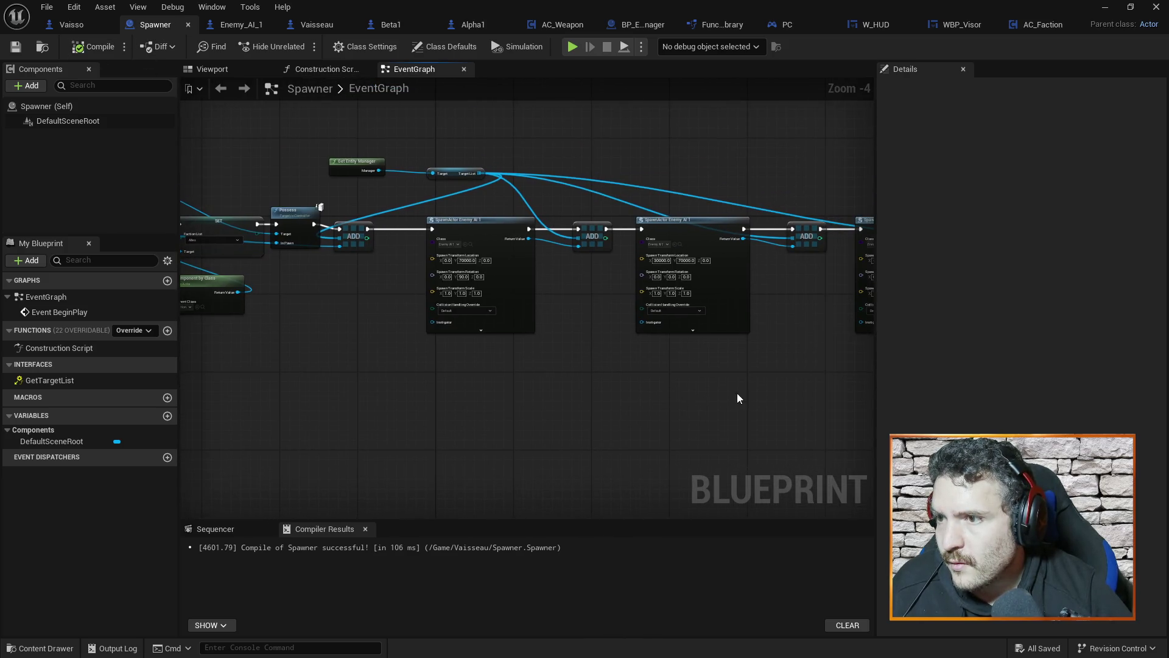
pyautogui.moveTo(749, 404)
pyautogui.mouseDown()
pyautogui.moveTo(772, 388)
pyautogui.moveTo(553, 357)
pyautogui.moveTo(639, 388)
pyautogui.moveTo(566, 388)
pyautogui.mouseUp()
pyautogui.scroll(-1, 585, 366)
pyautogui.moveTo(397, 210); pyautogui.dragTo(689, 291)
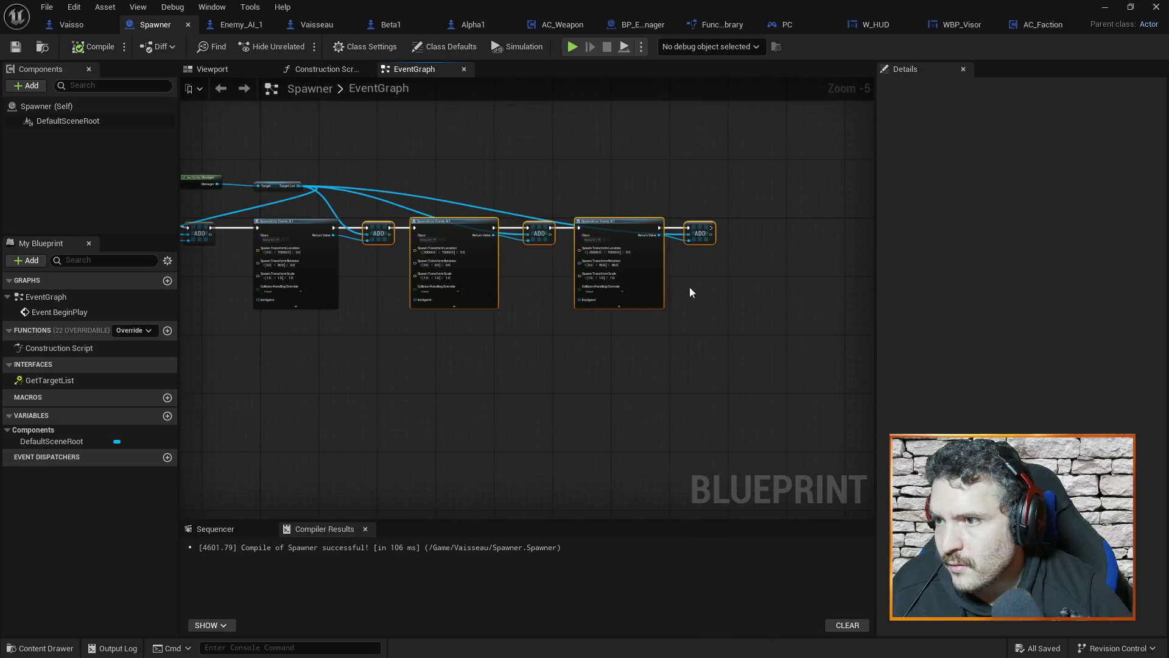
pyautogui.moveTo(648, 225); pyautogui.dragTo(804, 224)
pyautogui.click(449, 309)
pyautogui.moveTo(448, 310)
pyautogui.mouseDown()
pyautogui.moveTo(579, 318)
pyautogui.moveTo(433, 347)
pyautogui.moveTo(320, 259)
pyautogui.moveTo(316, 282)
pyautogui.moveTo(595, 245)
pyautogui.moveTo(595, 200)
pyautogui.mouseUp()
pyautogui.scroll(1, 320, 260)
# Step: Wire SET between the first Enemy AI 1 spawn and ADD, feed its actor, and choose Ennemies
pyautogui.moveTo(492, 193); pyautogui.dragTo(561, 192)
pyautogui.moveTo(642, 193); pyautogui.dragTo(816, 192)
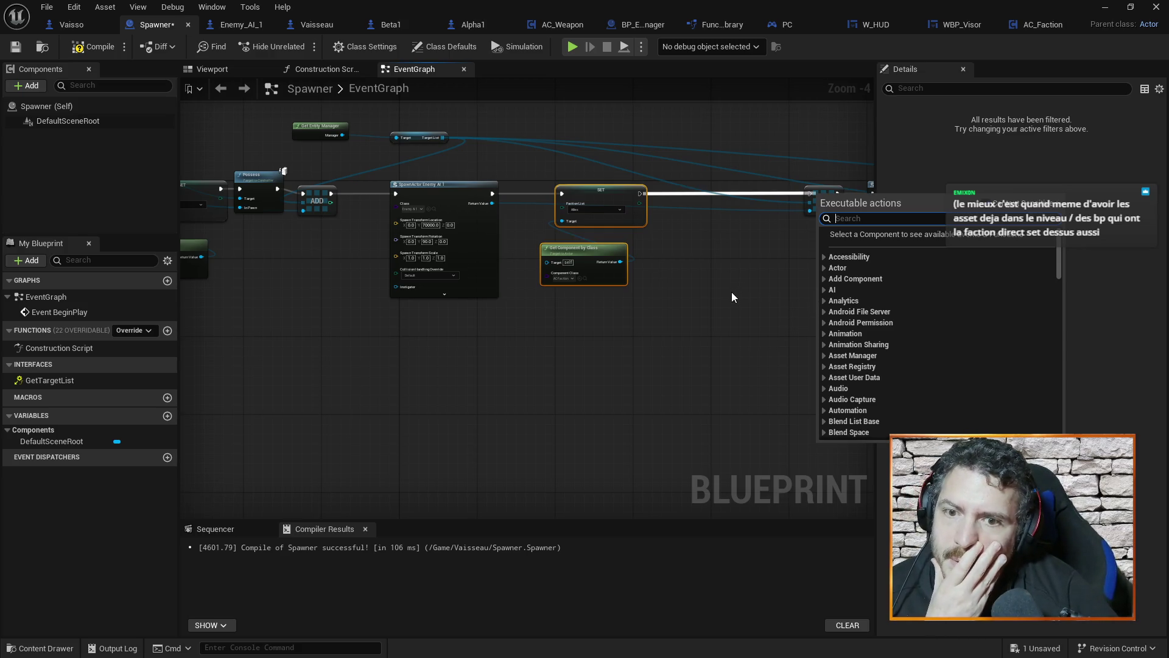
pyautogui.click(757, 302)
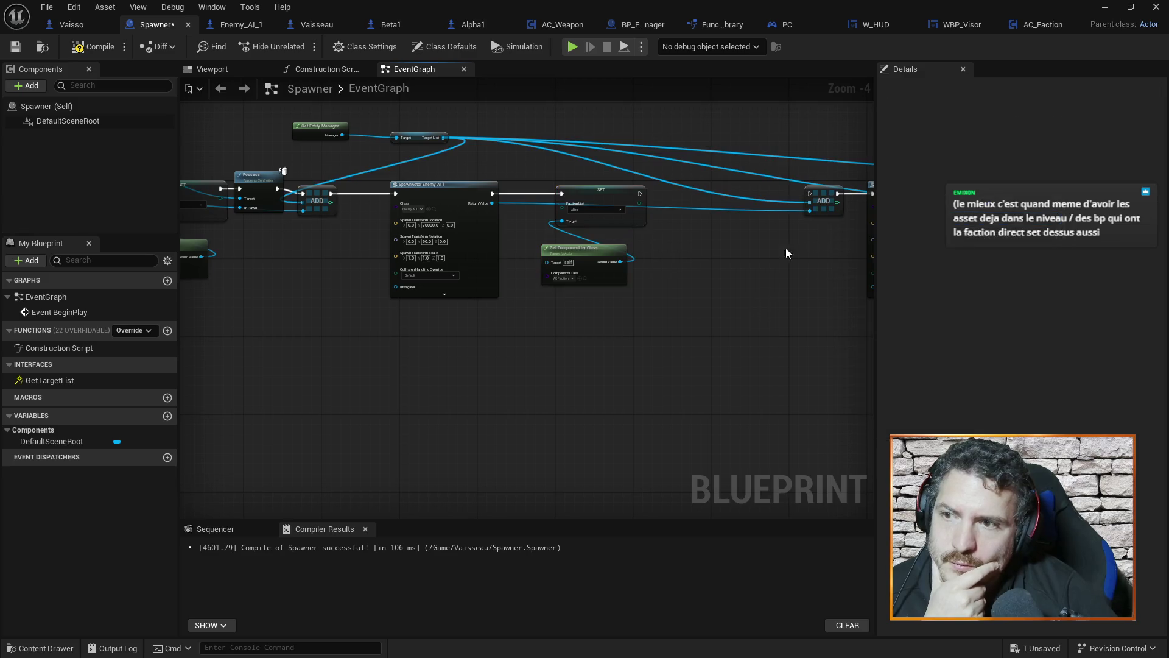
pyautogui.moveTo(641, 192)
pyautogui.mouseDown()
pyautogui.moveTo(852, 195)
pyautogui.moveTo(810, 193)
pyautogui.mouseUp()
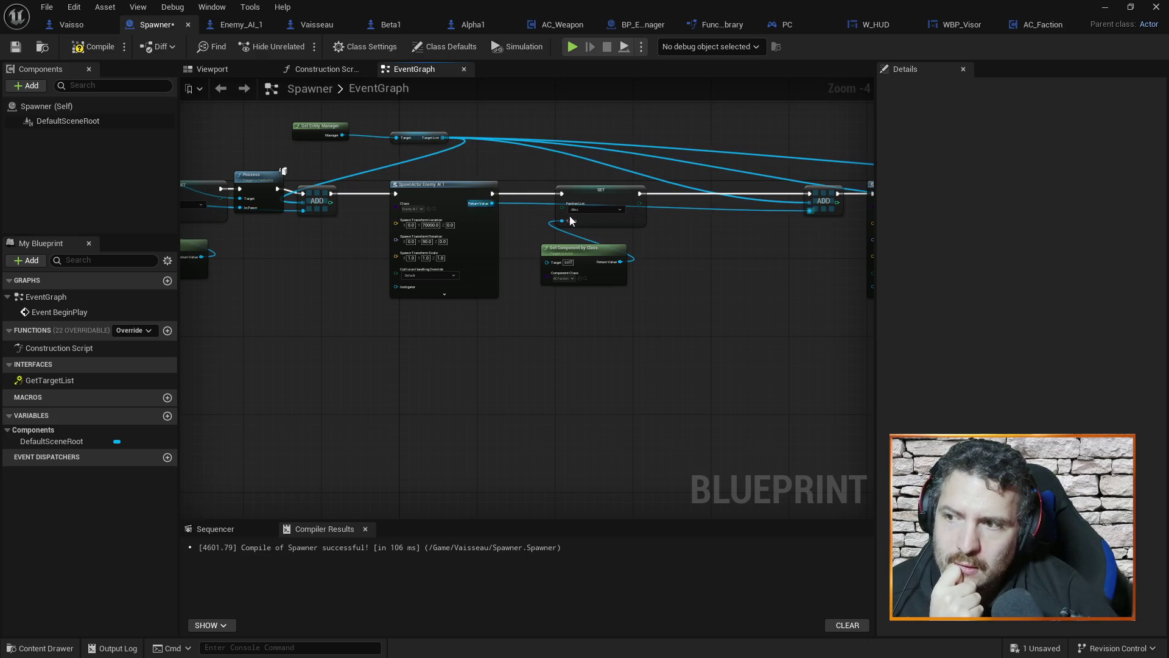
pyautogui.scroll(2, 661, 241)
pyautogui.moveTo(408, 182); pyautogui.dragTo(488, 270)
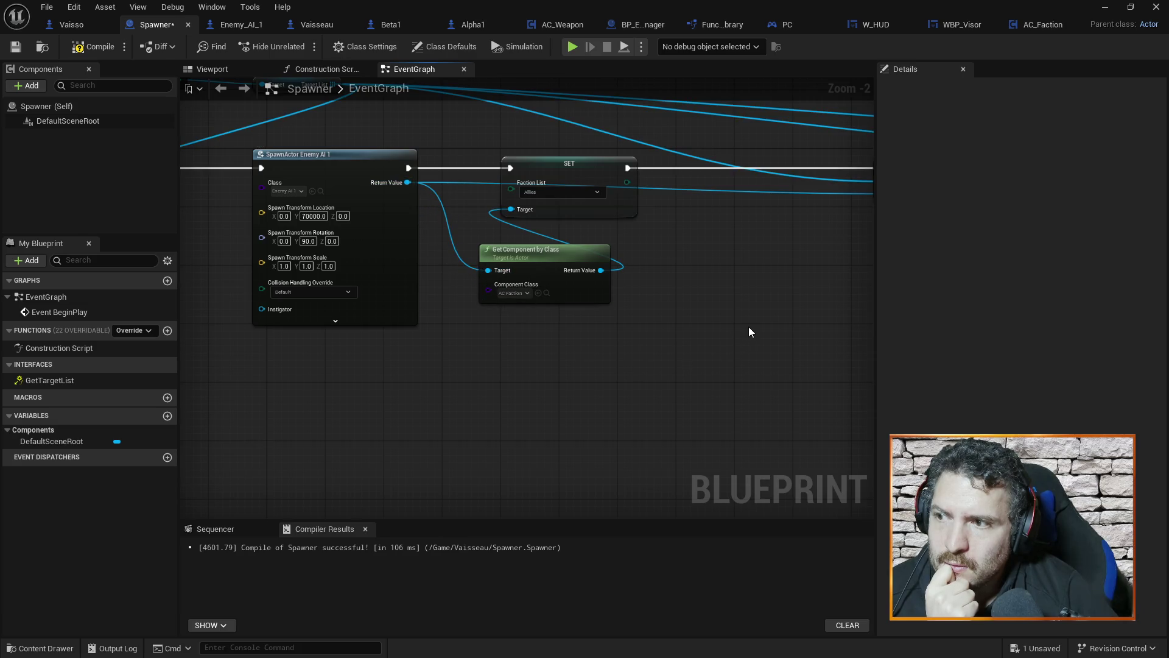
pyautogui.click(561, 192)
pyautogui.click(571, 220)
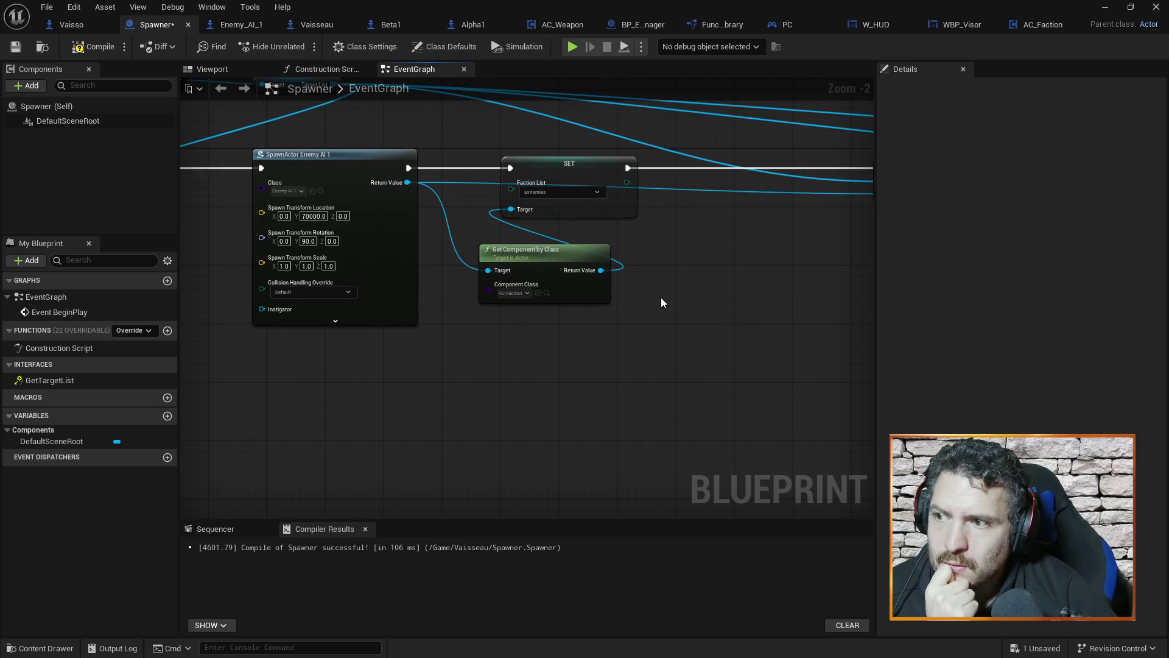
# Step: Move the ADD and next enemy spawn nodes left to close the gap
pyautogui.scroll(-2, 686, 275)
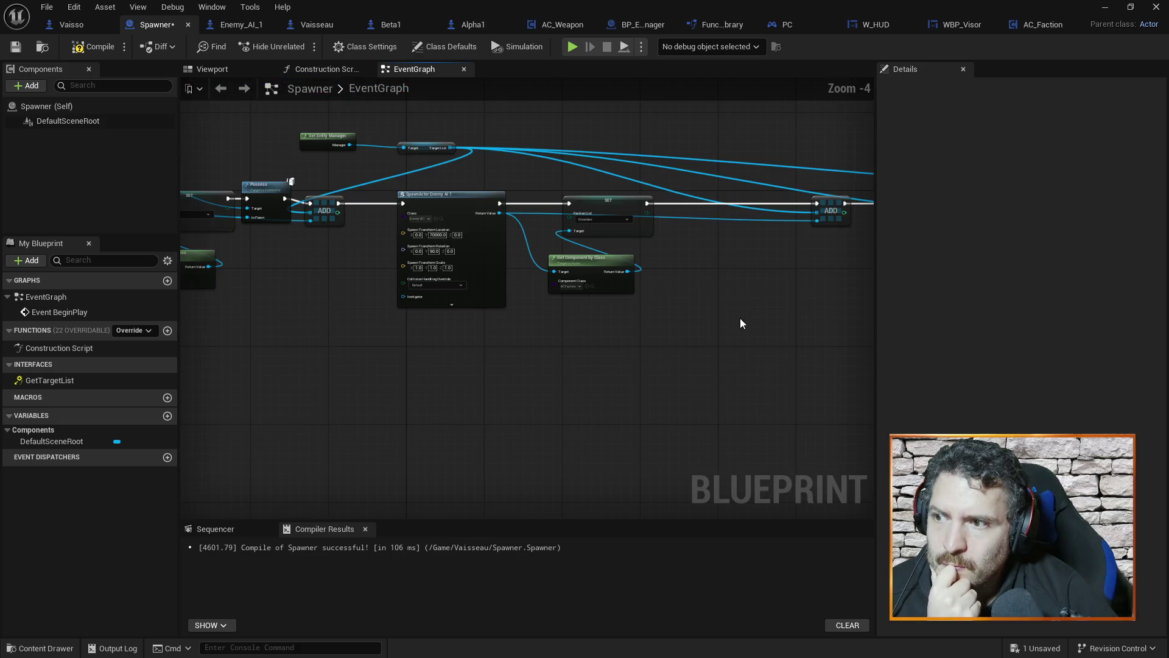
pyautogui.moveTo(766, 342); pyautogui.dragTo(429, 345)
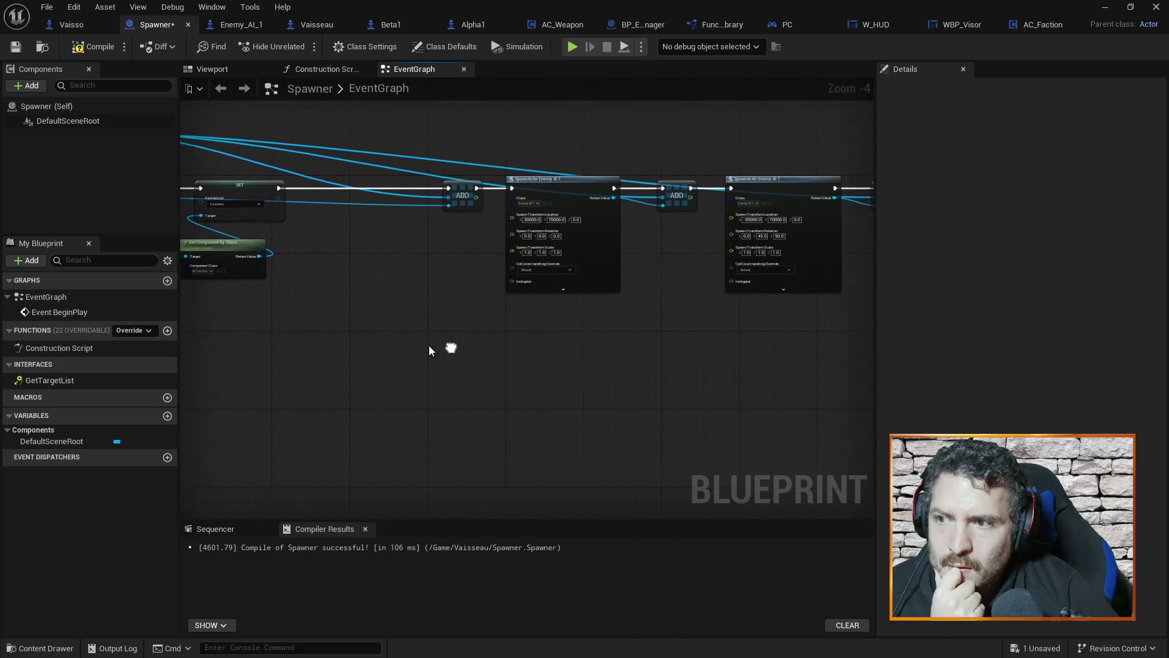
pyautogui.moveTo(366, 134); pyautogui.dragTo(617, 326)
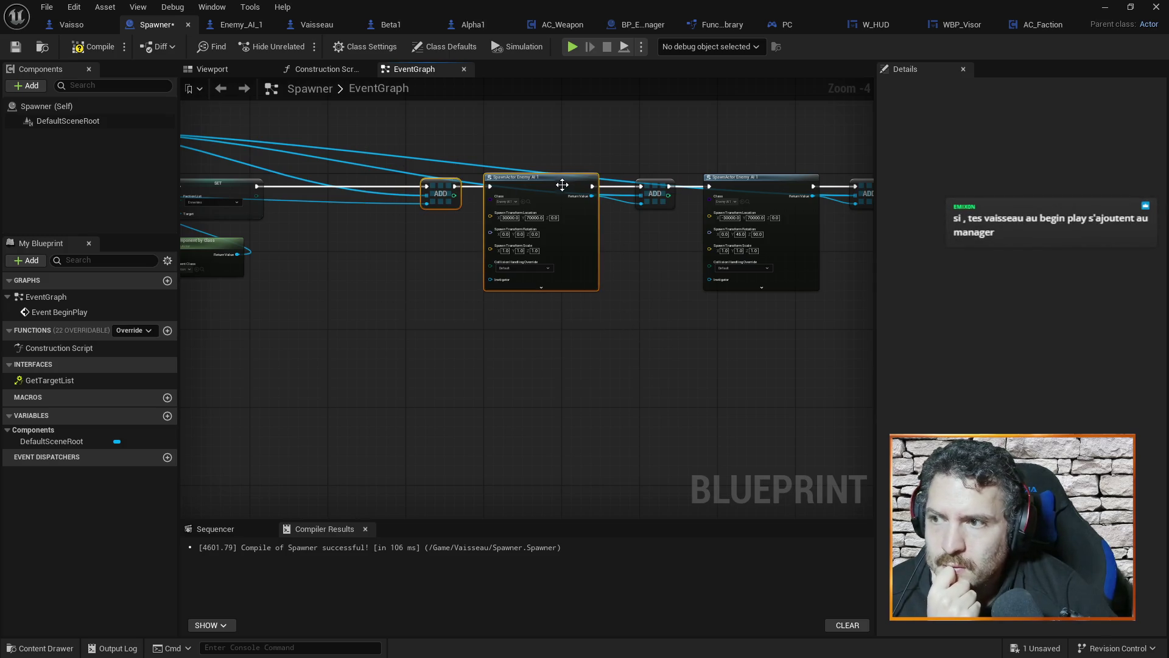
pyautogui.moveTo(560, 183); pyautogui.dragTo(414, 183)
pyautogui.click(427, 338)
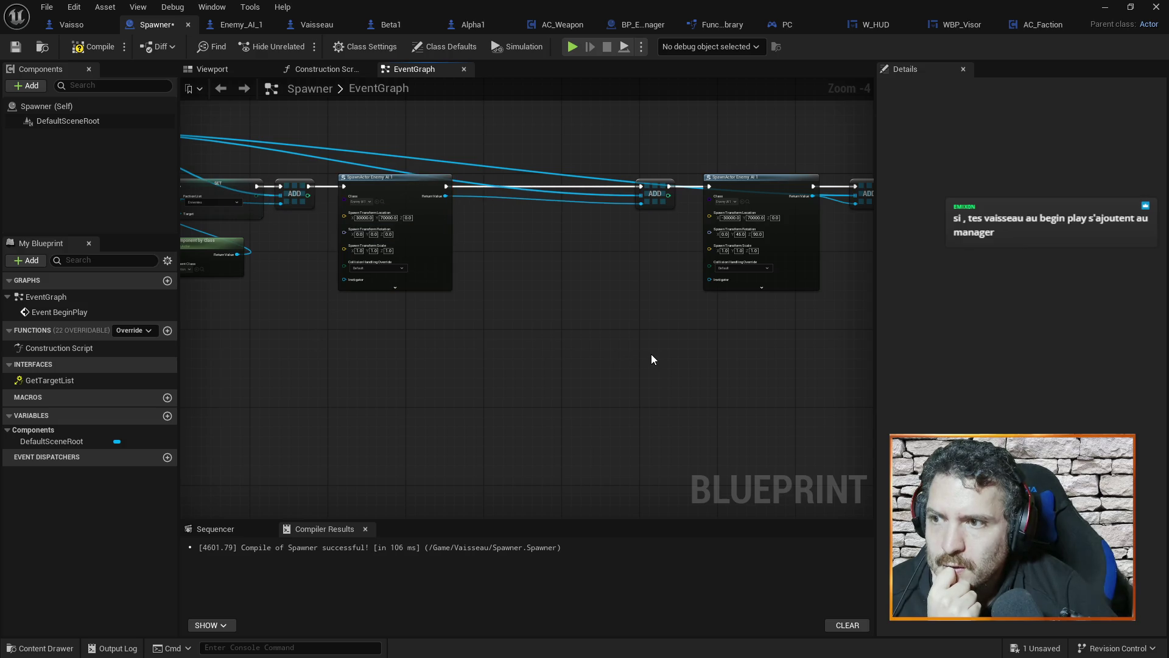
# Step: Paste the faction nodes after the second enemy spawn, wire them, and set the faction to Ennemies
pyautogui.hotkey('ctrl', 'v')
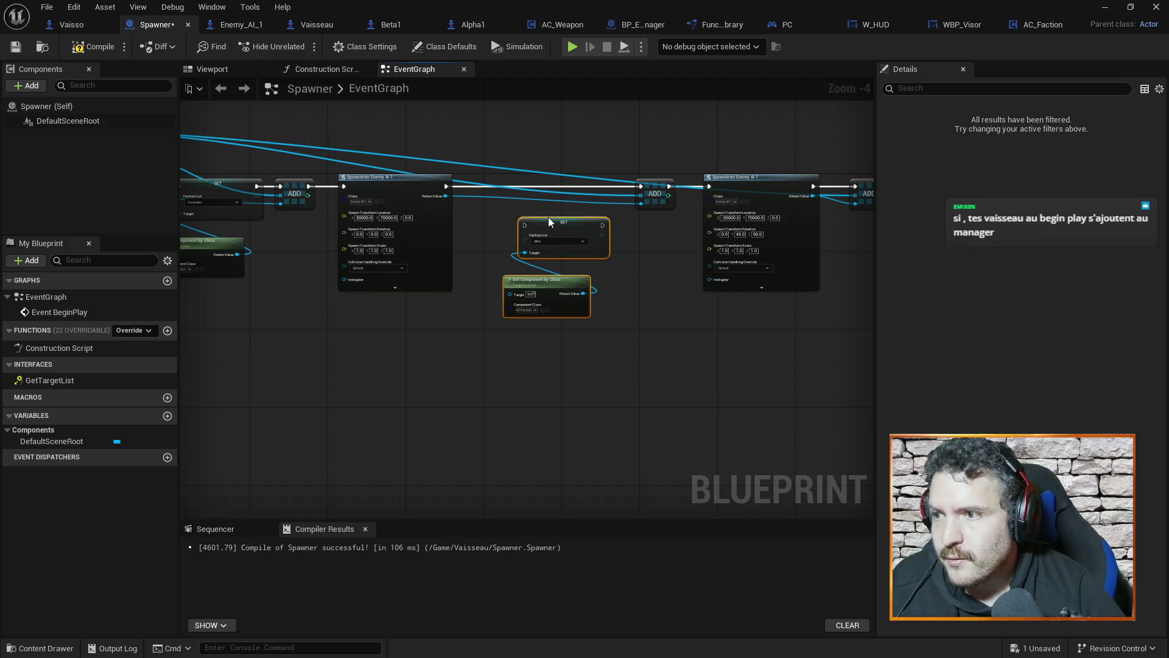
pyautogui.moveTo(548, 217)
pyautogui.mouseDown()
pyautogui.moveTo(535, 185)
pyautogui.moveTo(481, 185)
pyautogui.mouseUp()
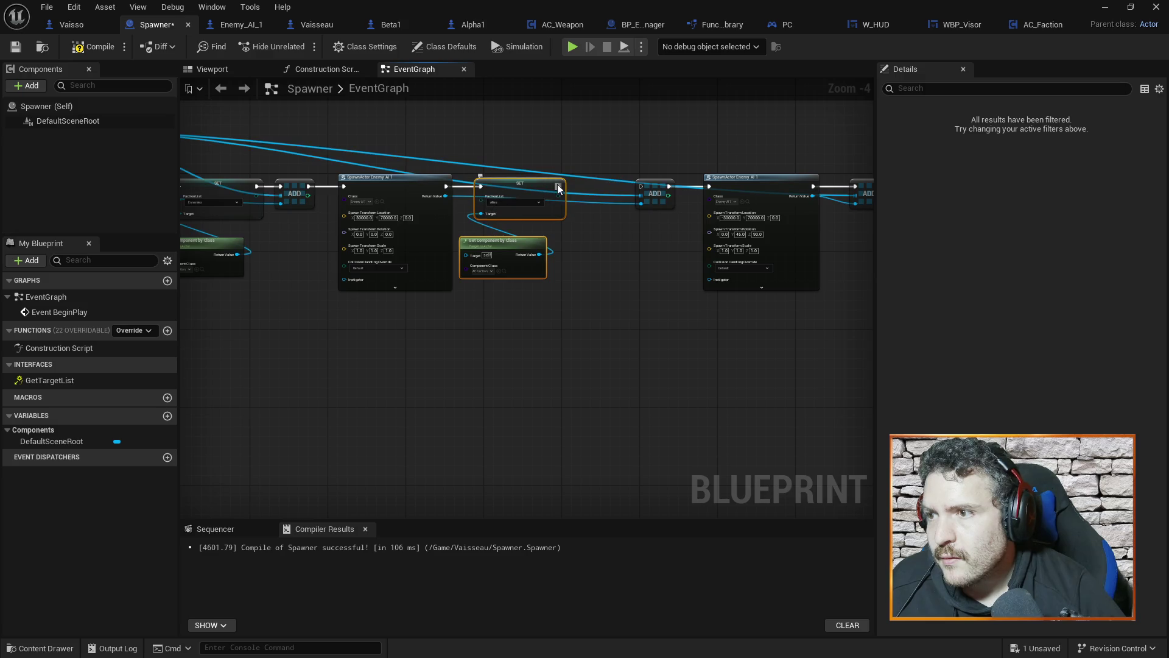
pyautogui.moveTo(558, 186); pyautogui.dragTo(641, 186)
pyautogui.moveTo(442, 198)
pyautogui.mouseDown()
pyautogui.moveTo(457, 204)
pyautogui.moveTo(473, 260)
pyautogui.mouseUp()
pyautogui.click(517, 202)
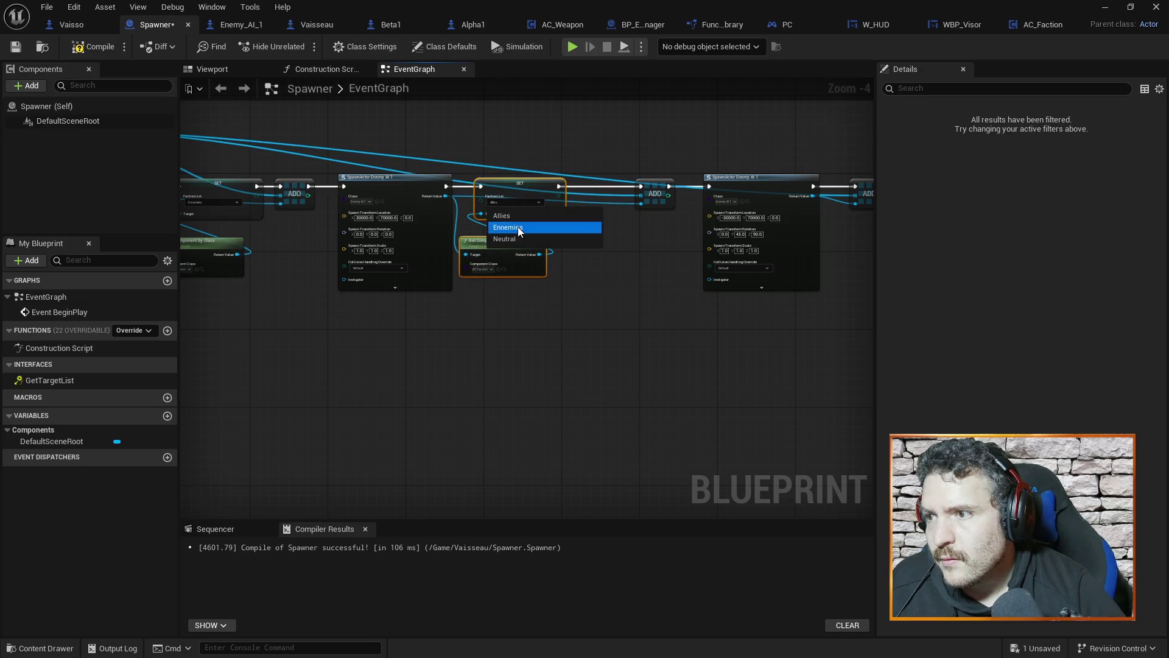
pyautogui.click(522, 225)
# Step: Shift the ADD and second SpawnActor nodes left, then move ADD right for room
pyautogui.moveTo(743, 145); pyautogui.dragTo(612, 178)
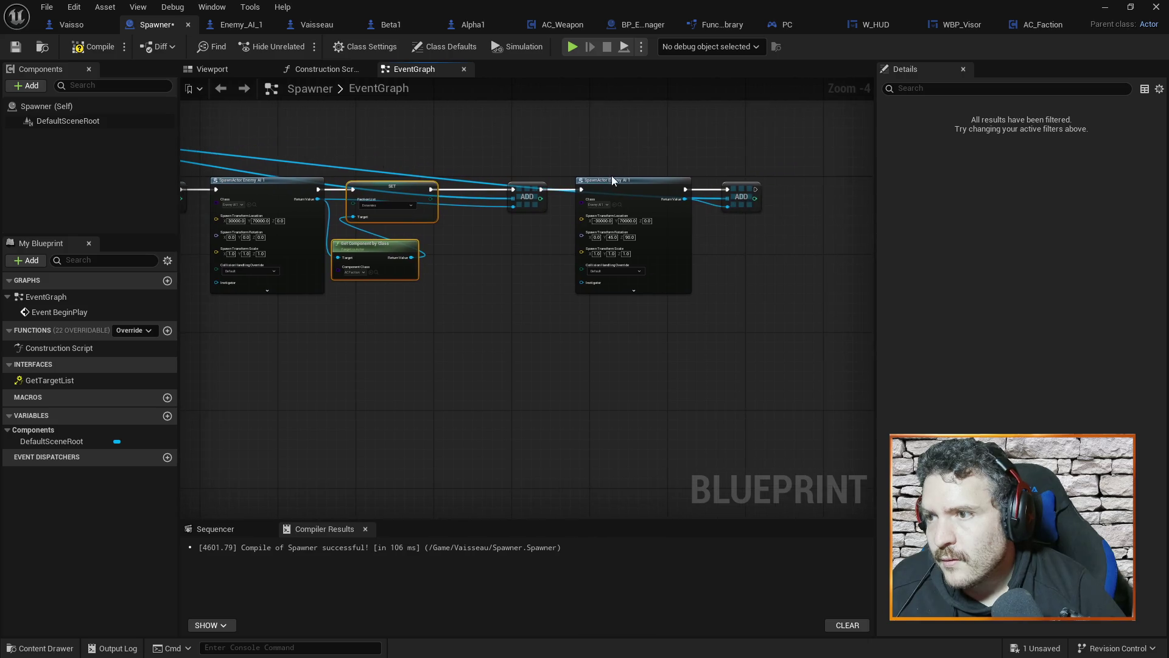
pyautogui.moveTo(491, 151); pyautogui.dragTo(634, 306)
pyautogui.moveTo(641, 184); pyautogui.dragTo(582, 184)
pyautogui.moveTo(743, 190); pyautogui.dragTo(811, 190)
# Step: Paste another SET/Get Component pair after the next SpawnActor, wire it, set Ennemies, and save
pyautogui.hotkey('ctrl', 'v')
pyautogui.moveTo(749, 214); pyautogui.dragTo(701, 185)
pyautogui.moveTo(627, 188); pyautogui.dragTo(671, 189)
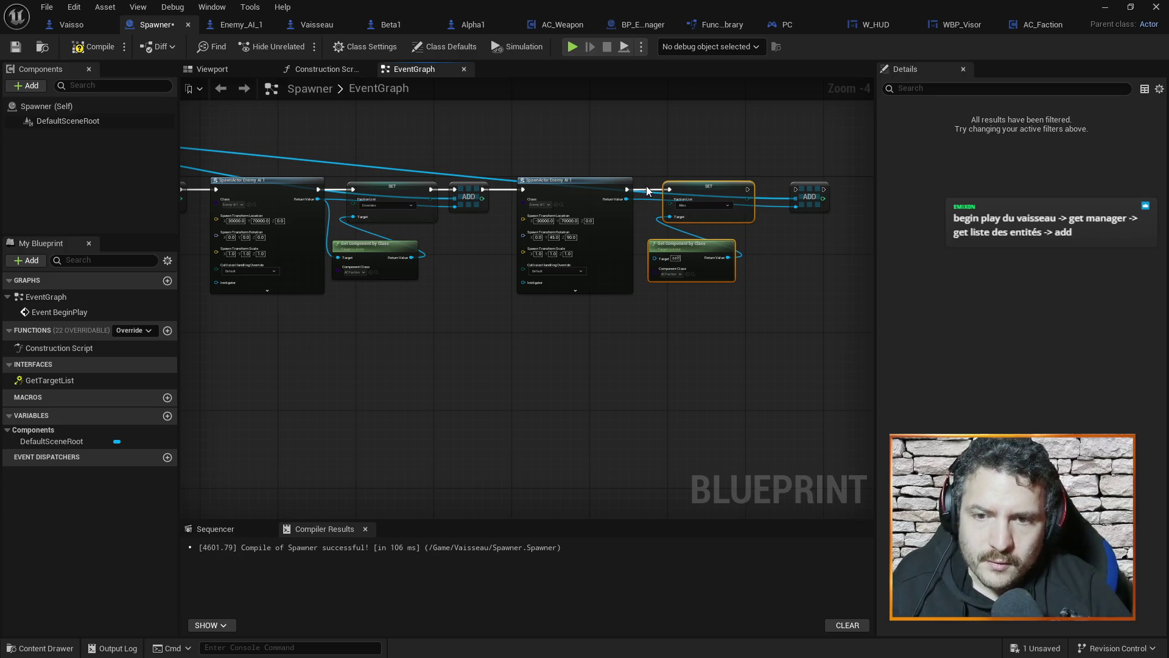
pyautogui.moveTo(748, 189); pyautogui.dragTo(799, 190)
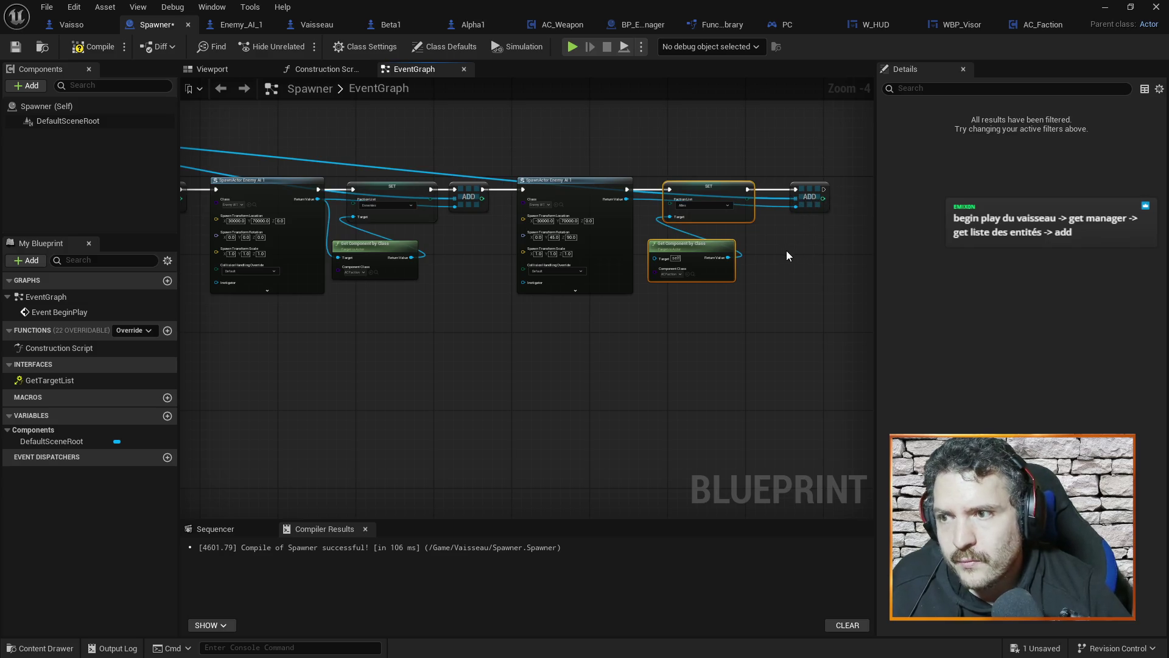
pyautogui.moveTo(628, 199)
pyautogui.mouseDown()
pyautogui.moveTo(653, 268)
pyautogui.moveTo(655, 258)
pyautogui.mouseUp()
pyautogui.click(692, 206)
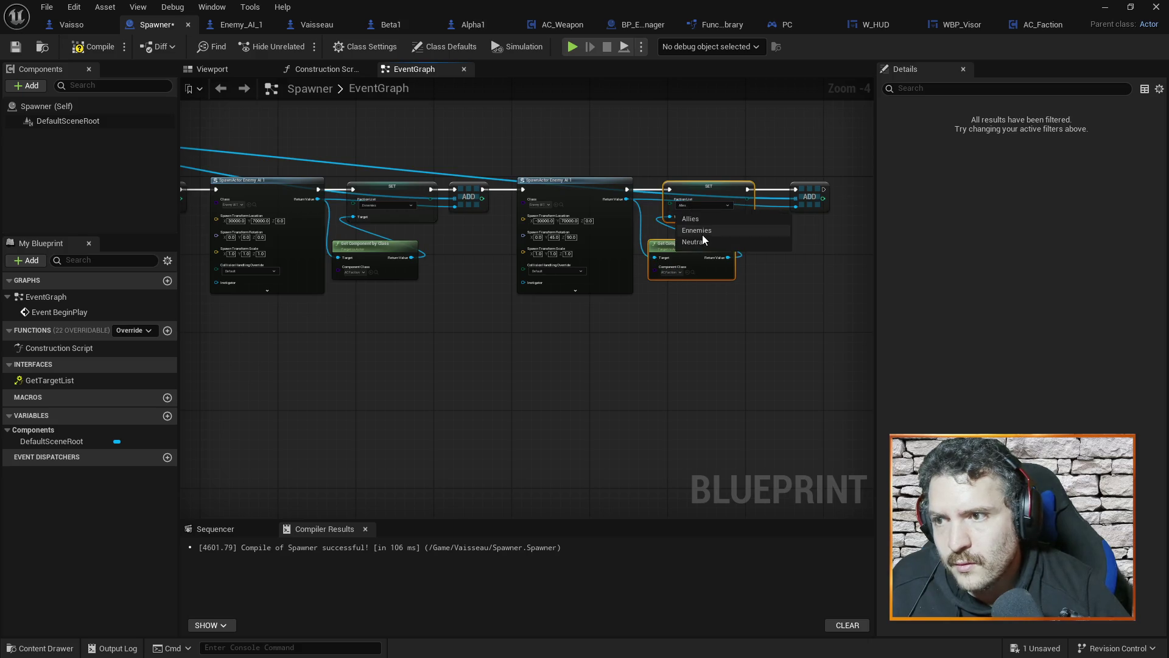
pyautogui.click(702, 234)
pyautogui.click(783, 269)
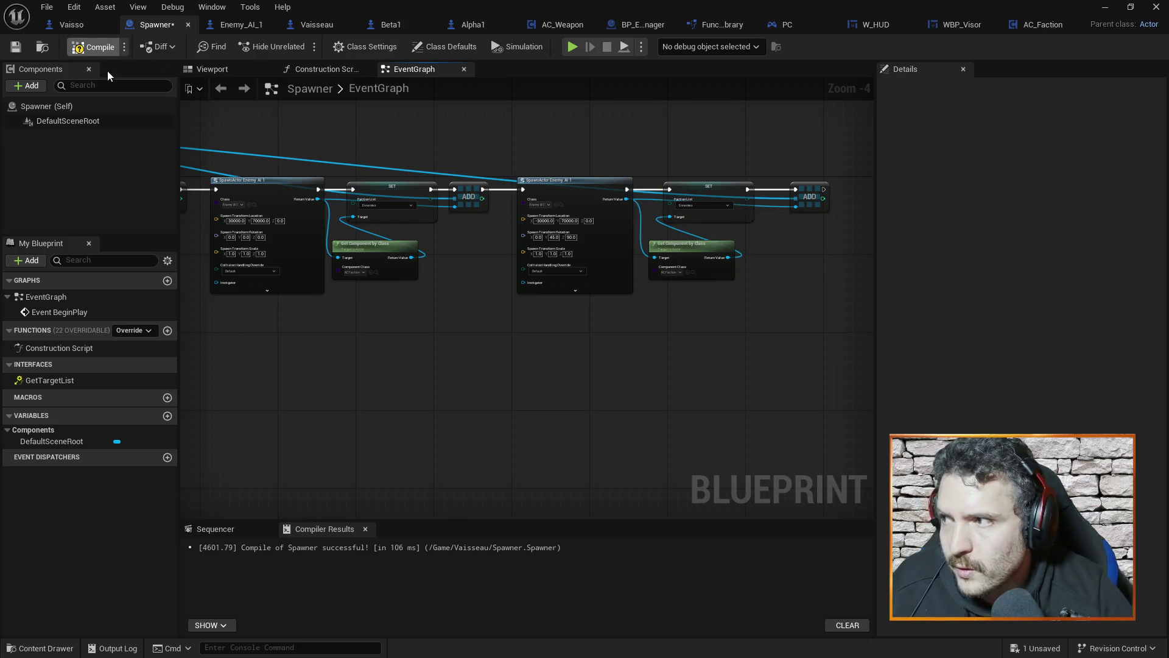
pyautogui.hotkey('ctrl', 's')
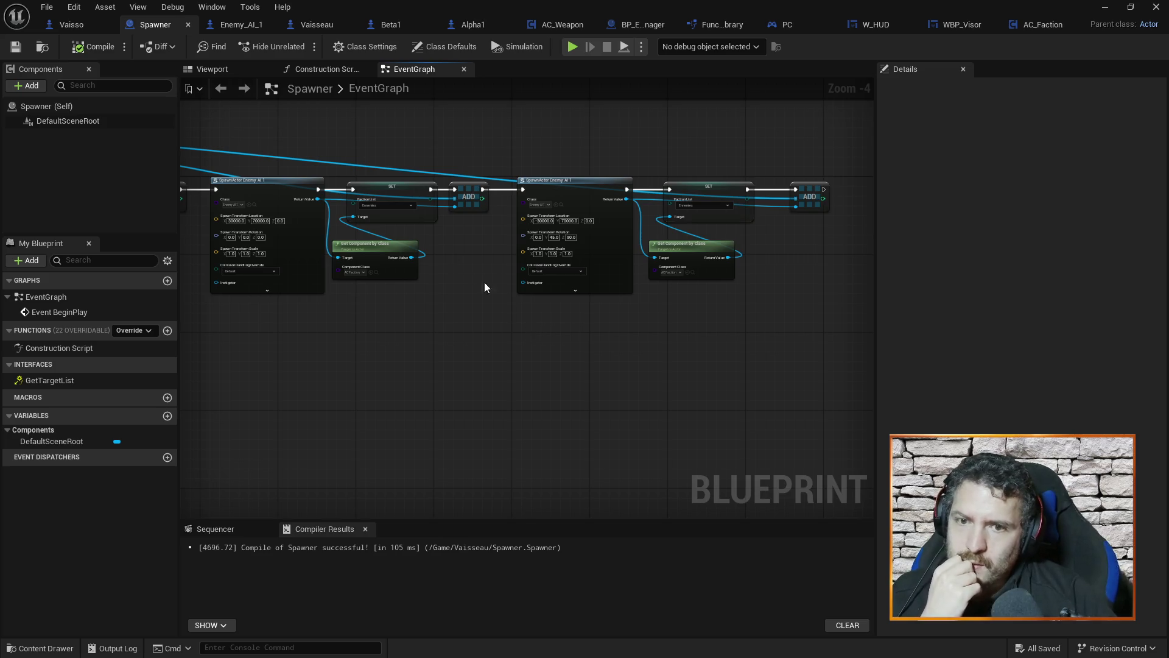
pyautogui.click(325, 27)
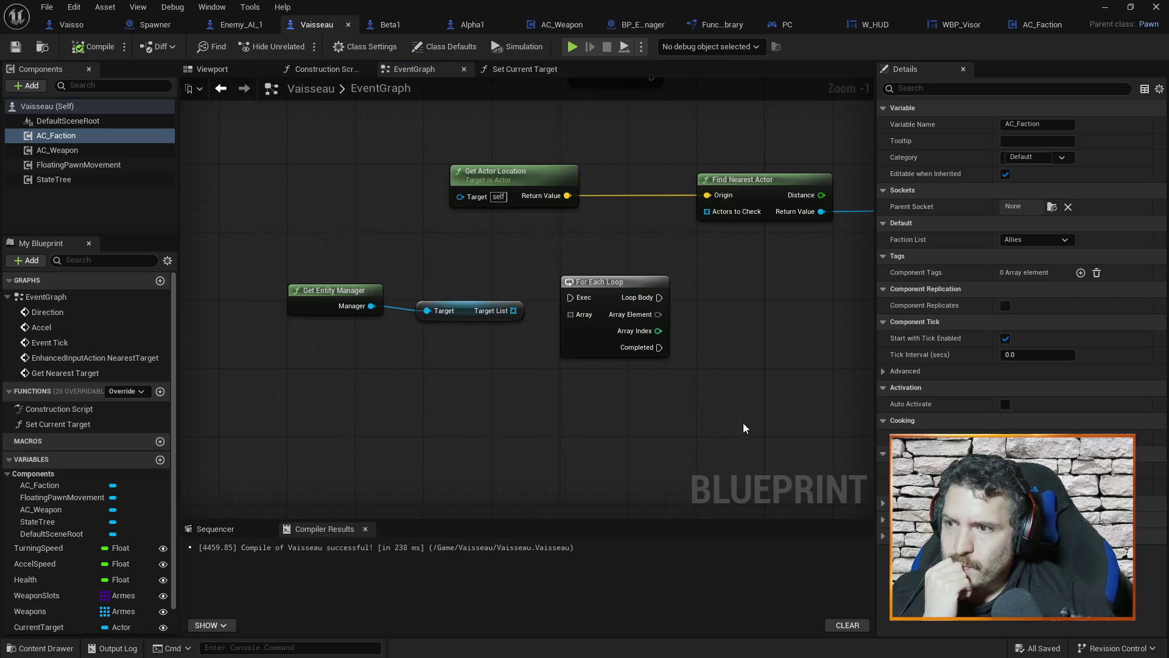
# Step: Add an Event BeginPlay node in empty space beside Direction Input in Vaisseau's graph
pyautogui.scroll(-3, 614, 405)
pyautogui.moveTo(659, 487)
pyautogui.mouseDown()
pyautogui.moveTo(684, 260)
pyautogui.moveTo(674, 282)
pyautogui.moveTo(694, 261)
pyautogui.moveTo(658, 88)
pyautogui.moveTo(670, 338)
pyautogui.mouseUp()
pyautogui.moveTo(609, 365); pyautogui.dragTo(651, 154)
pyautogui.moveTo(618, 376); pyautogui.dragTo(420, 572)
pyautogui.moveTo(740, 296)
pyautogui.mouseDown()
pyautogui.moveTo(459, 309)
pyautogui.moveTo(678, 199)
pyautogui.mouseUp()
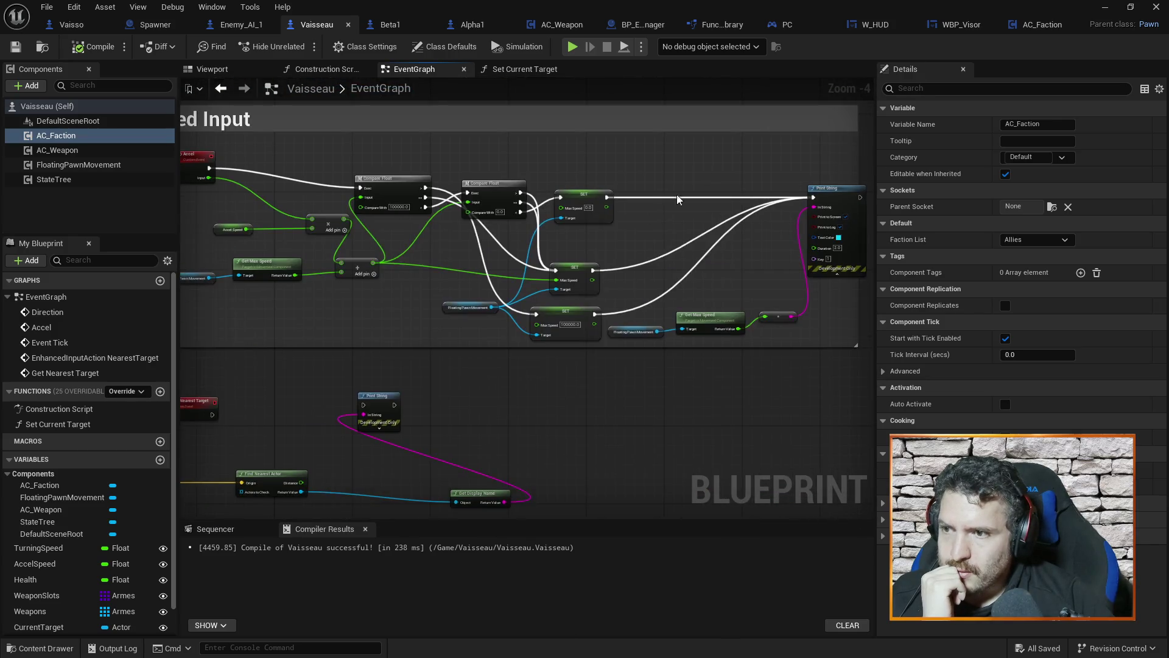
pyautogui.scroll(2, 678, 199)
pyautogui.moveTo(773, 235); pyautogui.dragTo(589, 321)
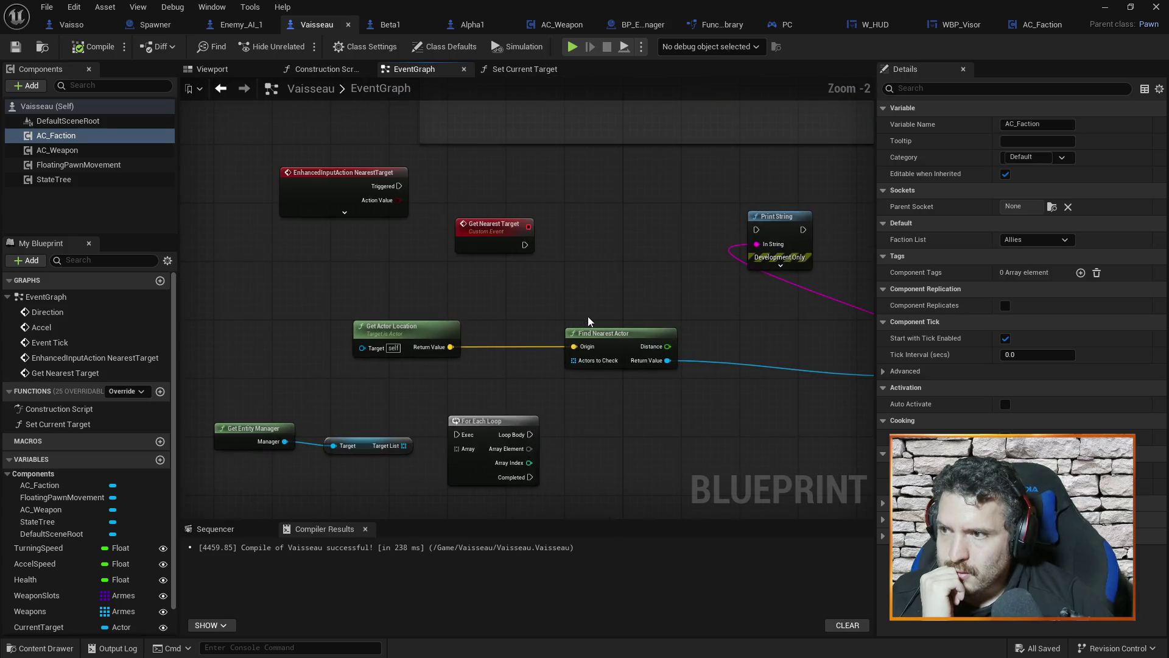
pyautogui.moveTo(617, 251); pyautogui.dragTo(592, 408)
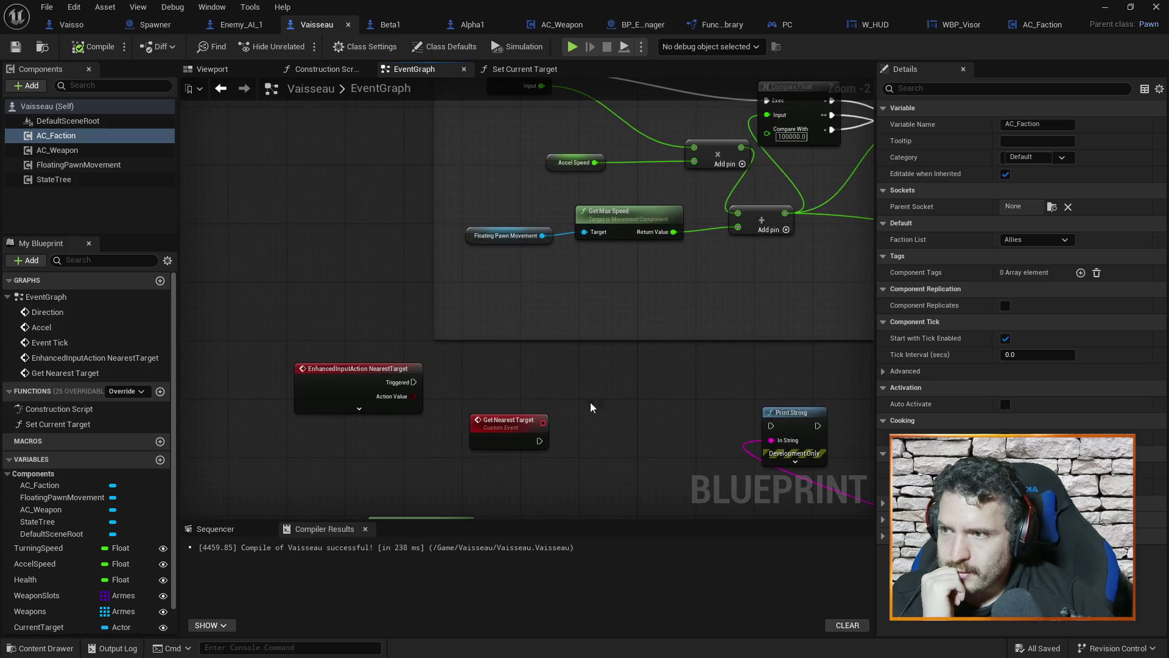
pyautogui.scroll(-1, 363, 190)
pyautogui.moveTo(363, 191); pyautogui.dragTo(463, 378)
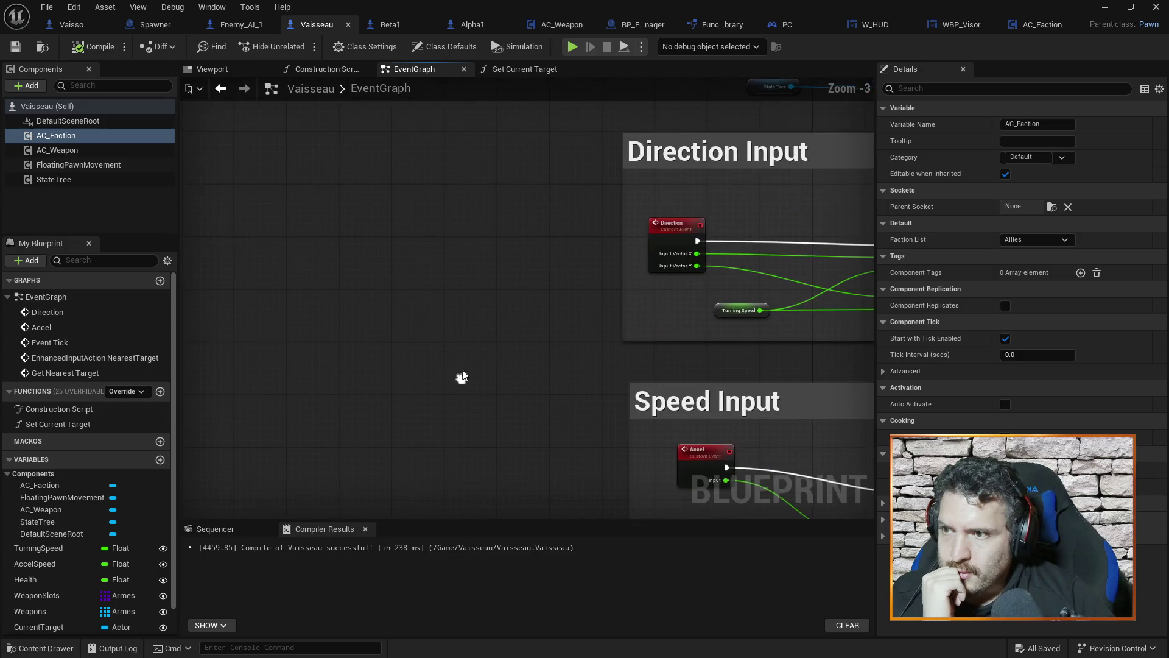
pyautogui.rightClick(399, 150)
pyautogui.write('begin')
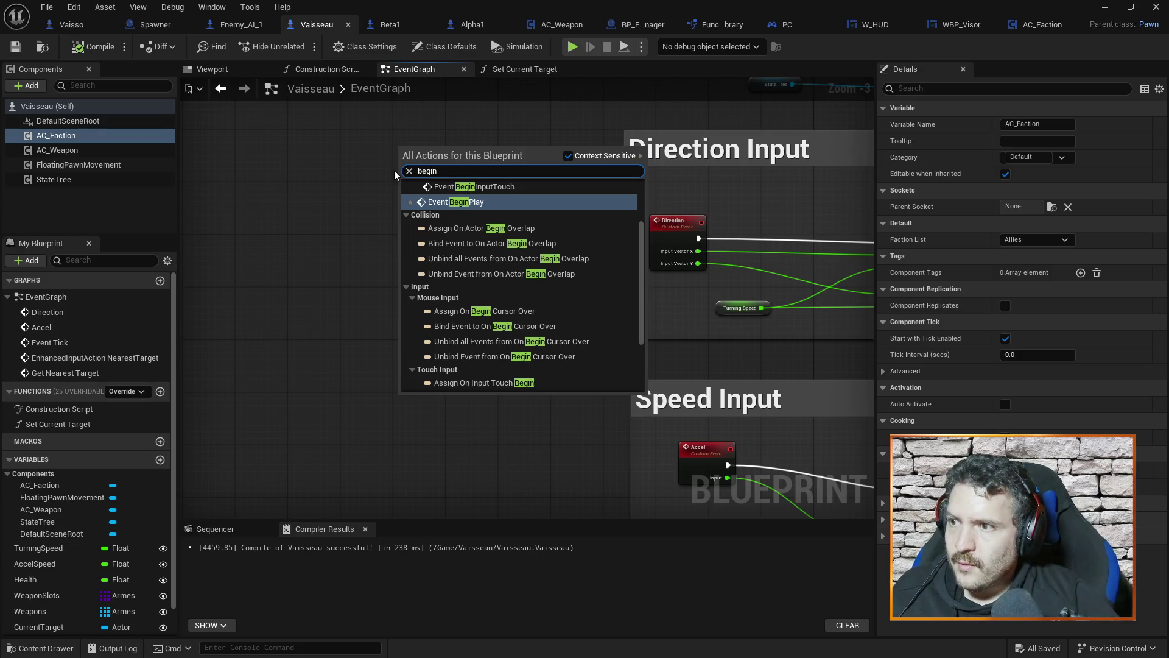
pyautogui.click(439, 202)
pyautogui.moveTo(393, 160); pyautogui.dragTo(338, 165)
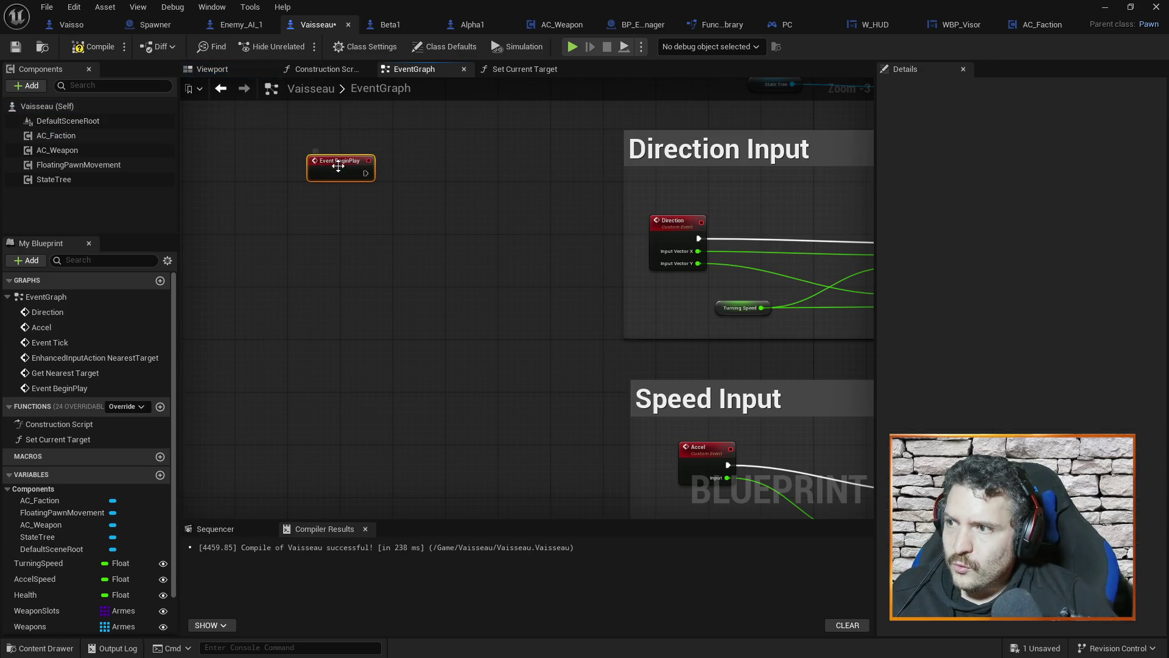
# Step: Add a Get Entity Manager node and a Get Target List node from it
pyautogui.rightClick(273, 226)
pyautogui.write('get_')
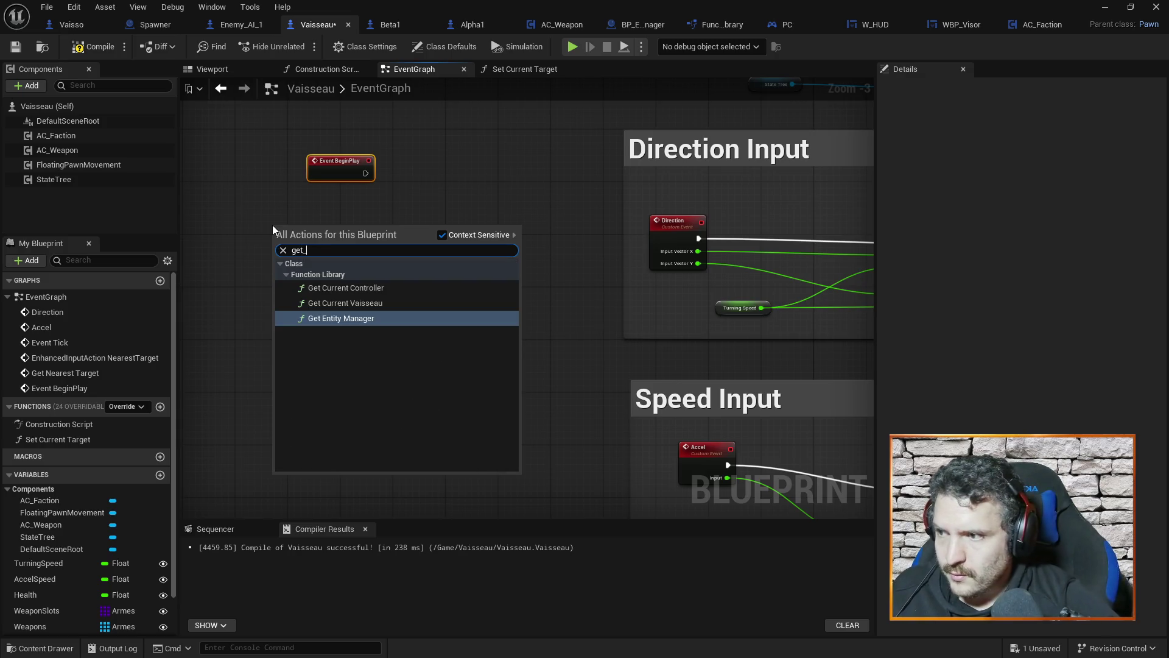
pyautogui.click(332, 319)
pyautogui.moveTo(319, 227); pyautogui.dragTo(393, 252)
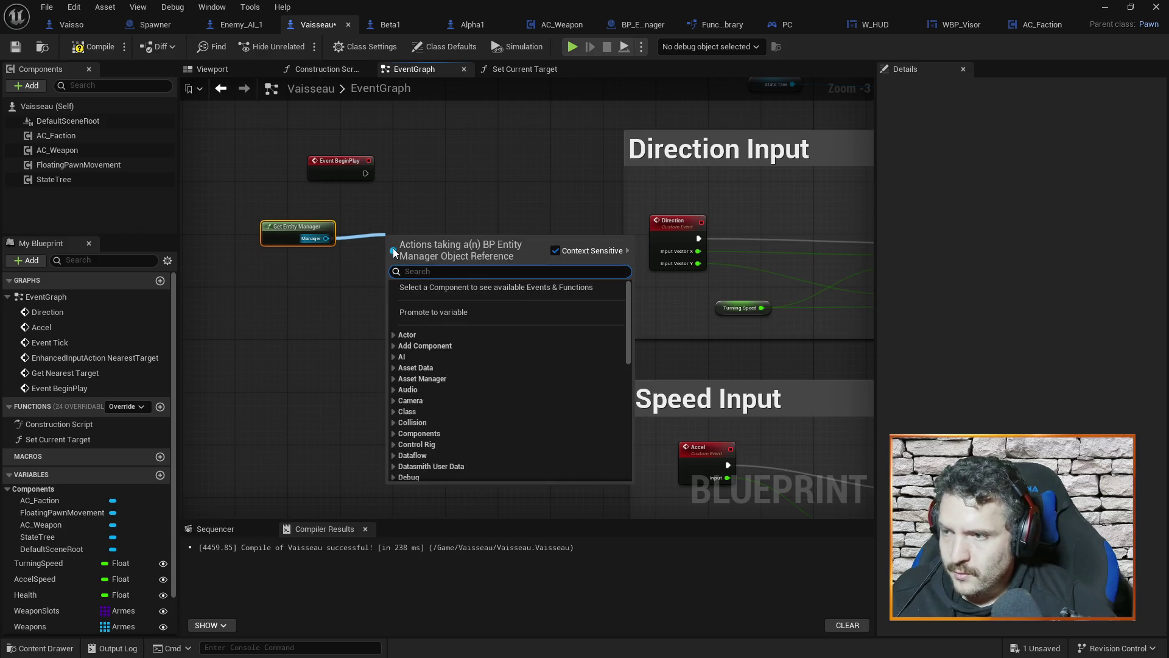
pyautogui.write('get target')
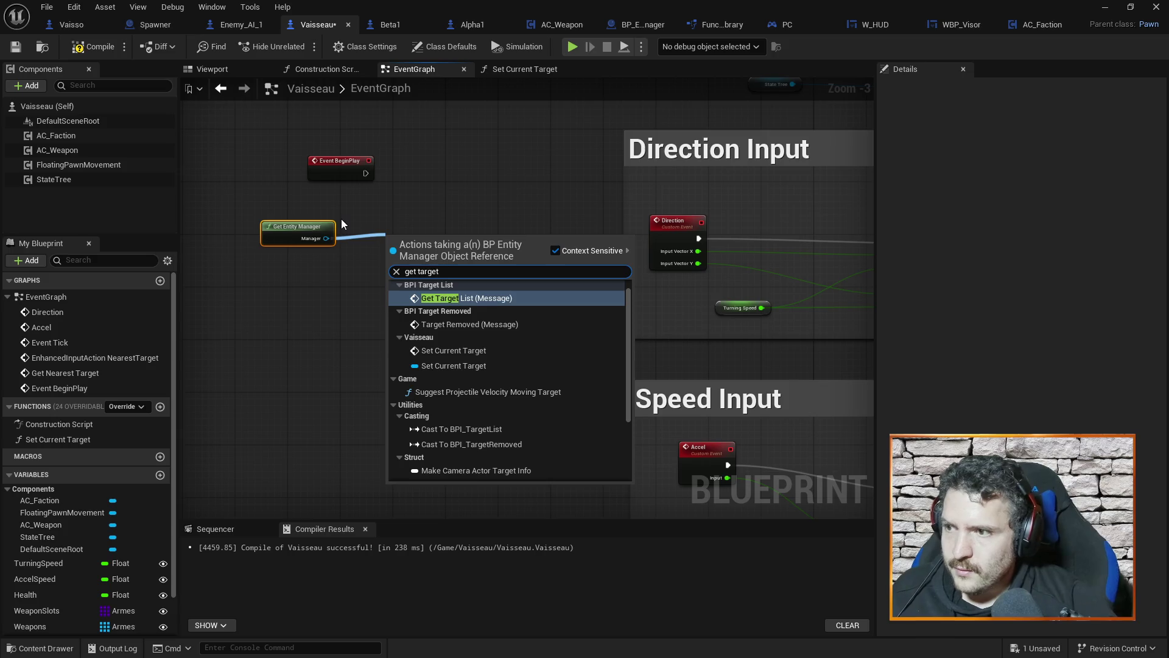
pyautogui.scroll(-5, 463, 358)
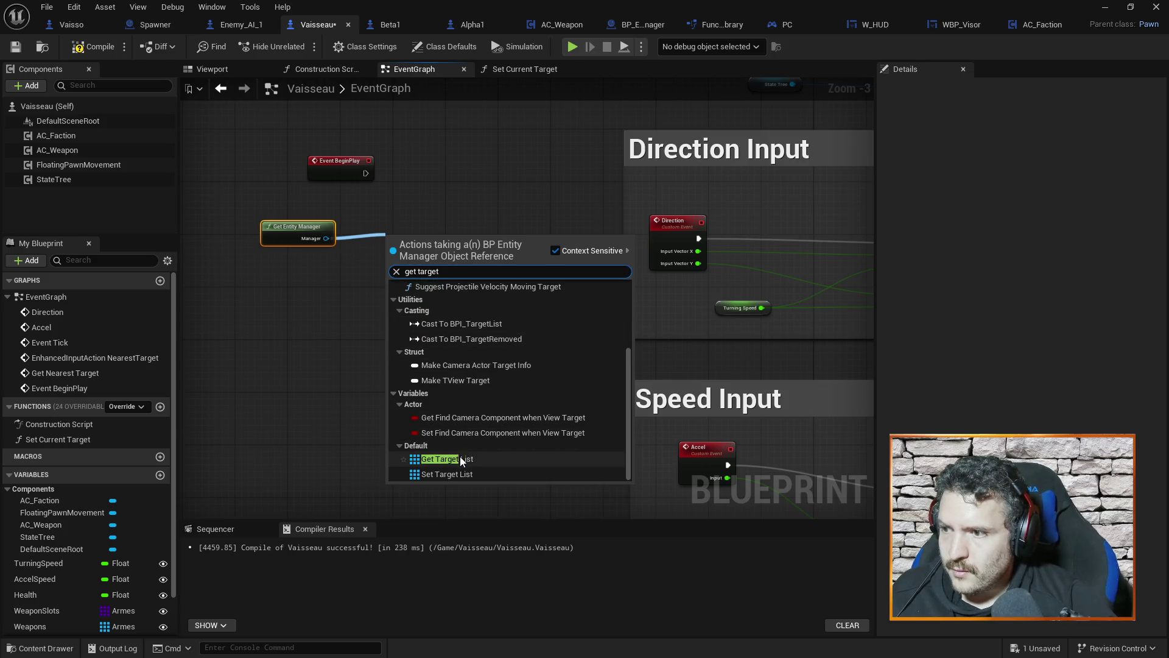
pyautogui.click(460, 460)
pyautogui.moveTo(419, 236)
pyautogui.mouseDown()
pyautogui.moveTo(405, 229)
pyautogui.moveTo(473, 180)
pyautogui.mouseUp()
# Step: Add an array Add node on Target List with Self as the item
pyautogui.write('add')
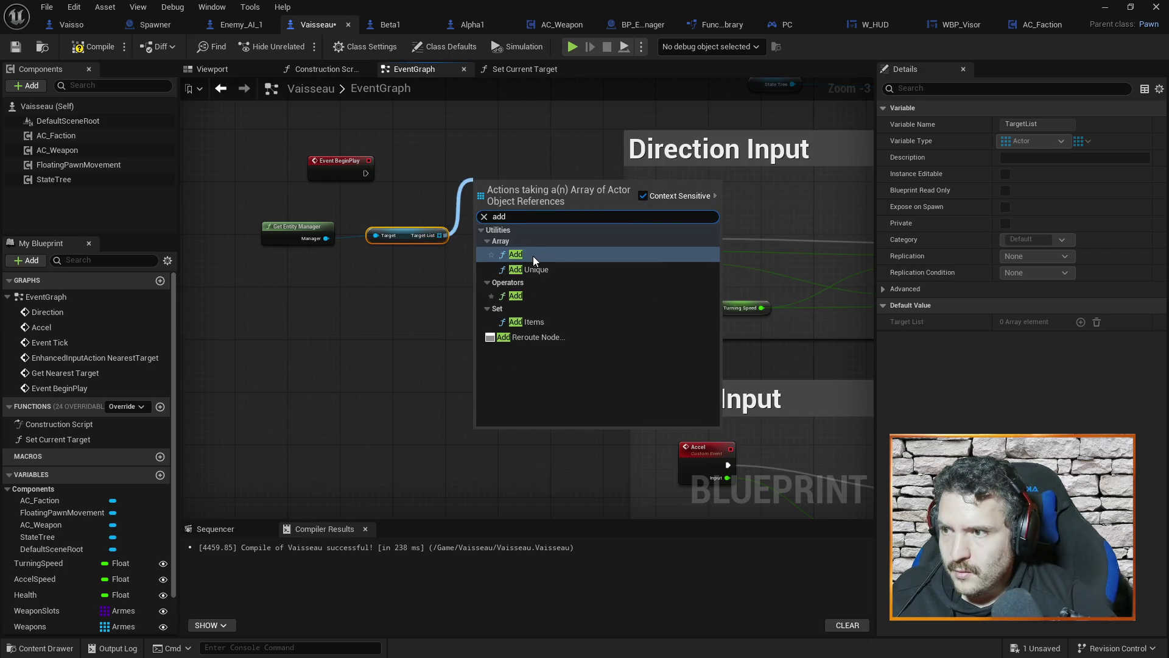
pyautogui.click(532, 255)
pyautogui.moveTo(504, 194); pyautogui.dragTo(495, 165)
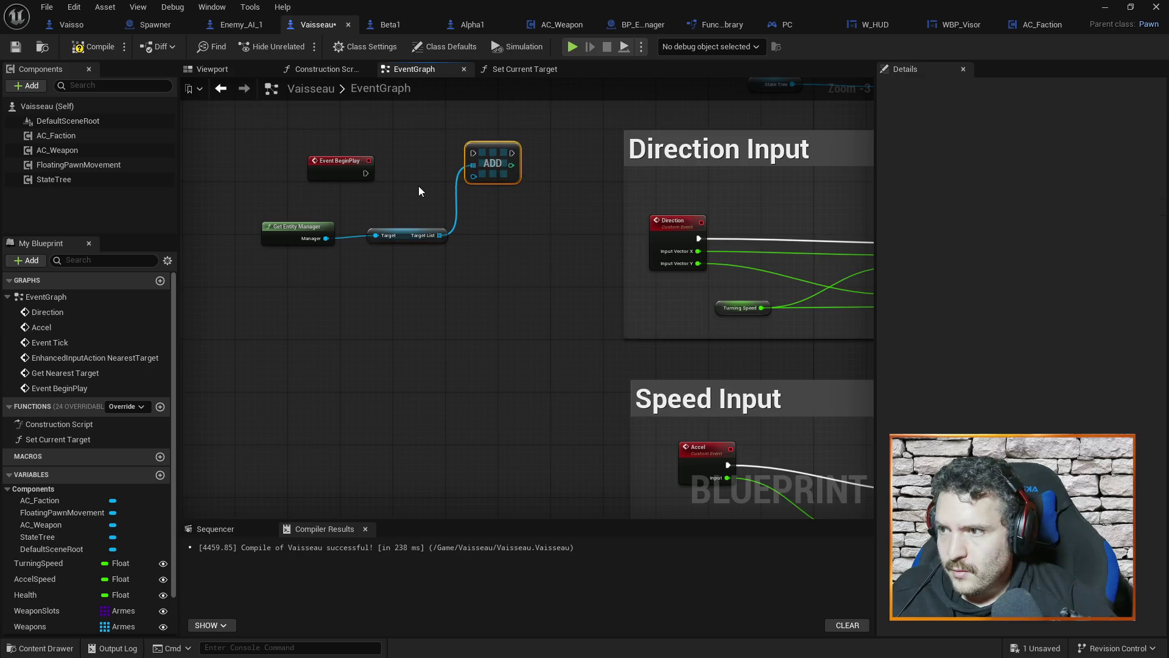
pyautogui.rightClick(388, 186)
pyautogui.write('self')
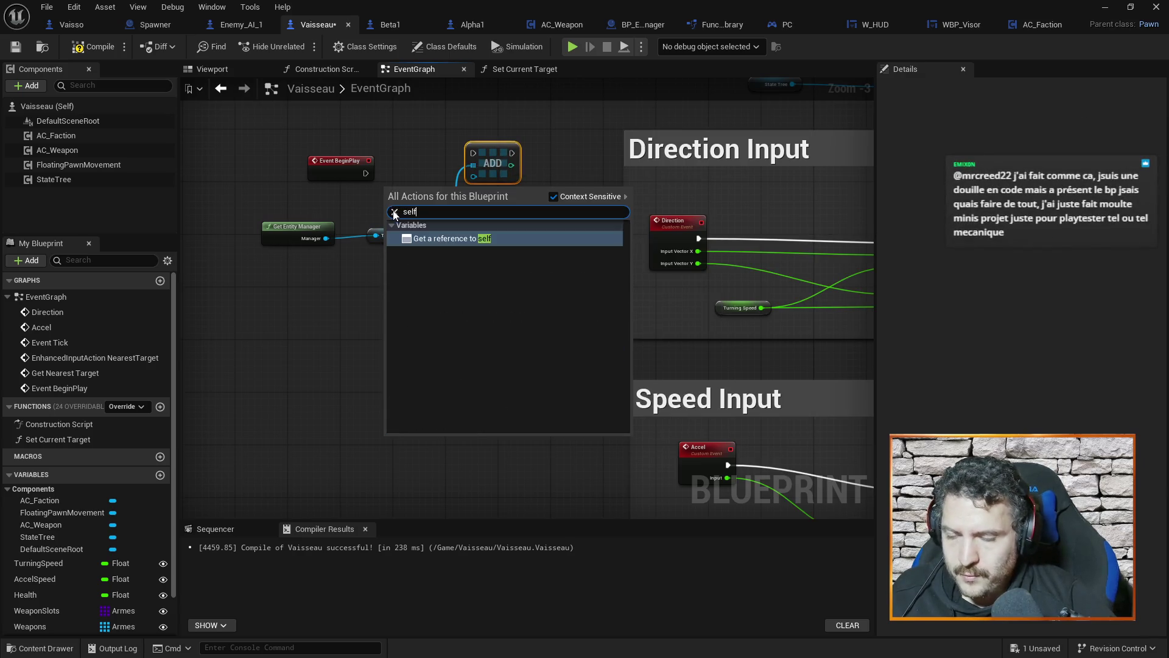
pyautogui.click(438, 237)
pyautogui.moveTo(425, 189); pyautogui.dragTo(474, 178)
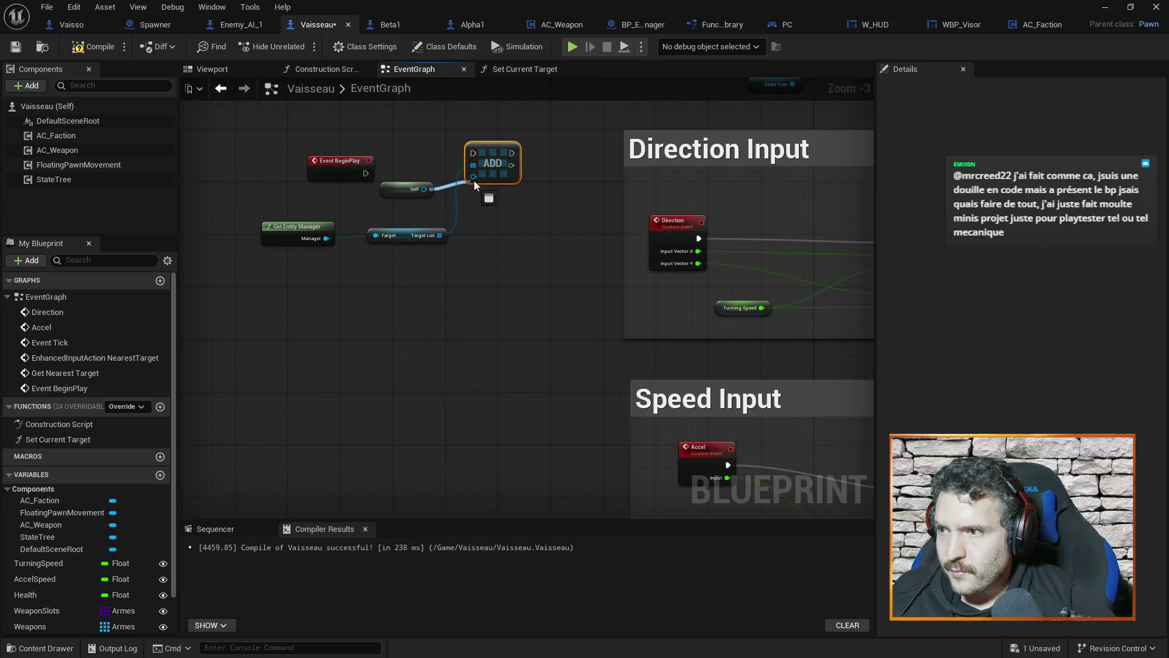
# Step: Run the Add node from BeginPlay, tidy the nodes, then save and compile Vaisseau
pyautogui.moveTo(365, 173); pyautogui.dragTo(475, 157)
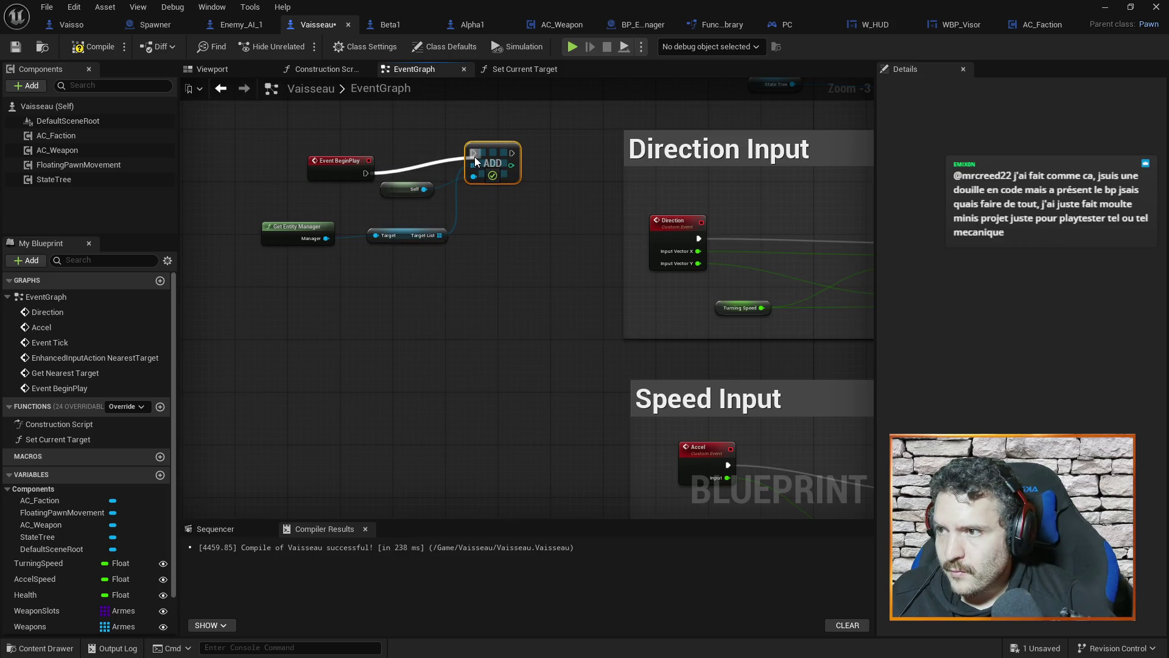
pyautogui.moveTo(358, 157); pyautogui.dragTo(382, 137)
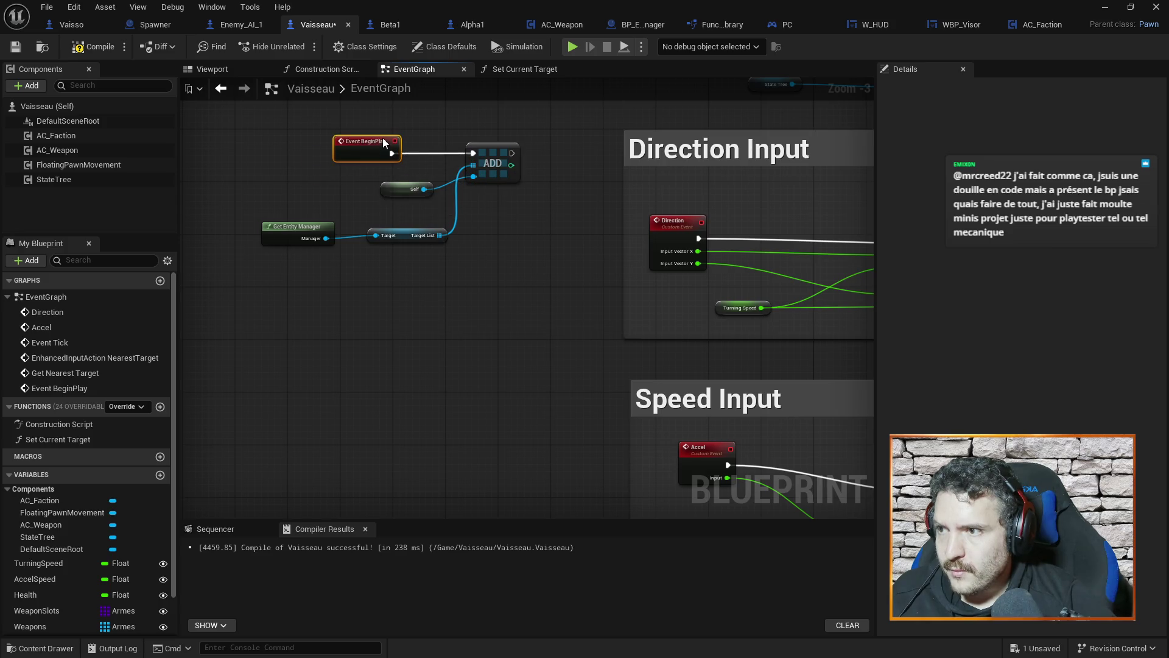
pyautogui.moveTo(392, 193); pyautogui.dragTo(385, 187)
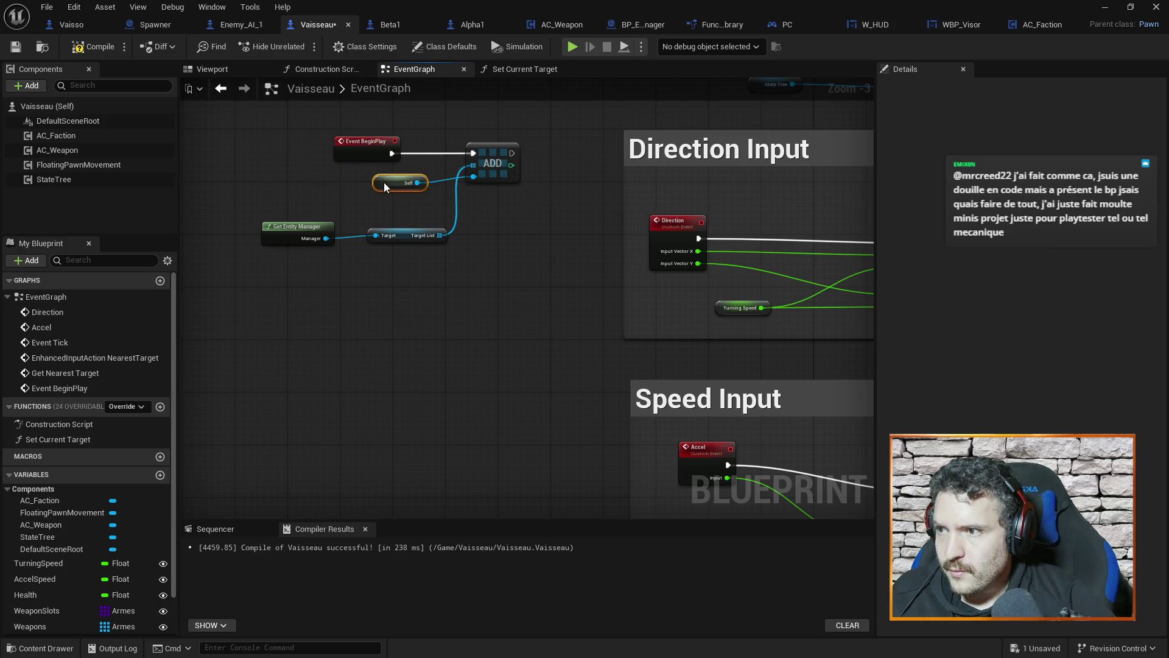
pyautogui.click(541, 233)
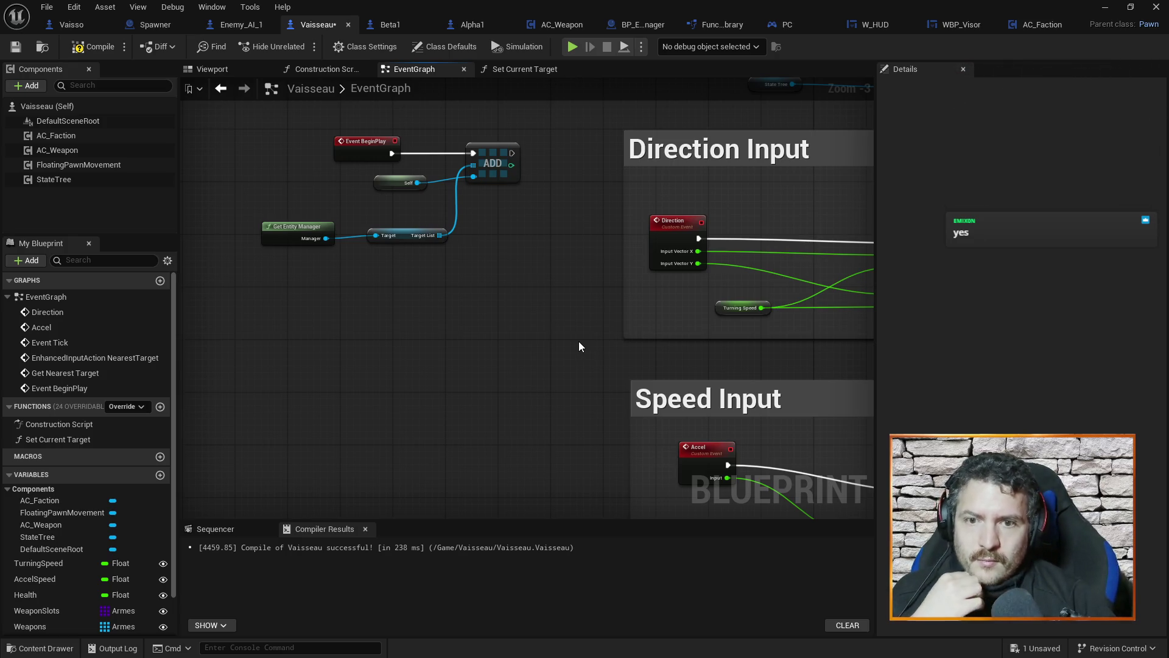
pyautogui.hotkey('ctrl', 's')
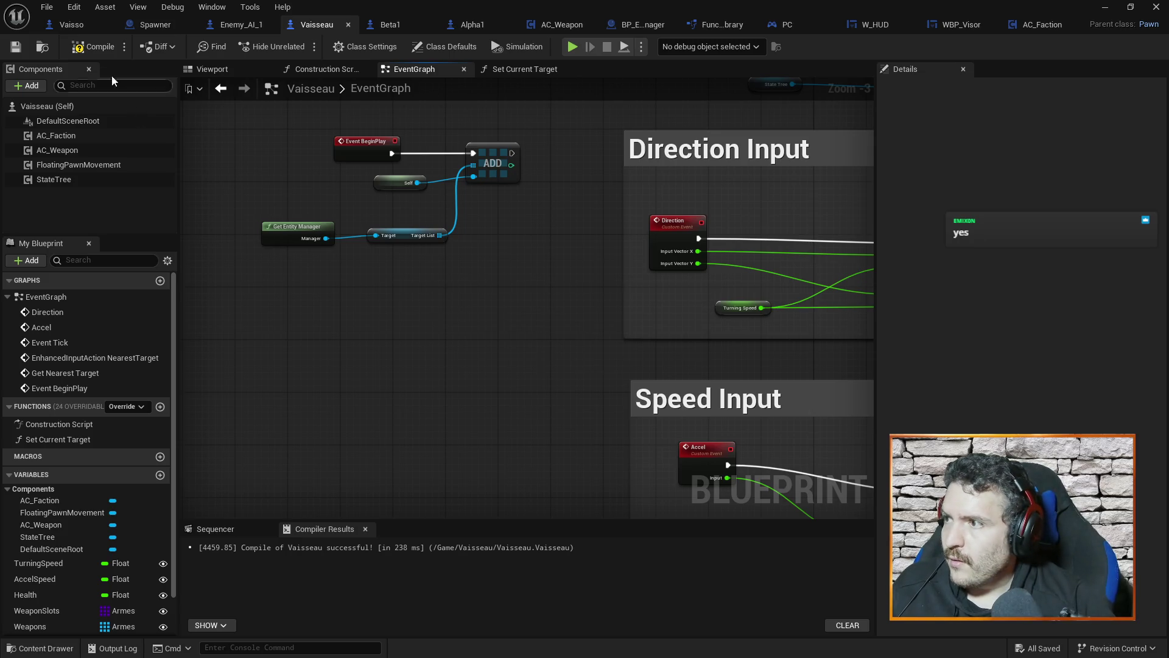
pyautogui.click(78, 49)
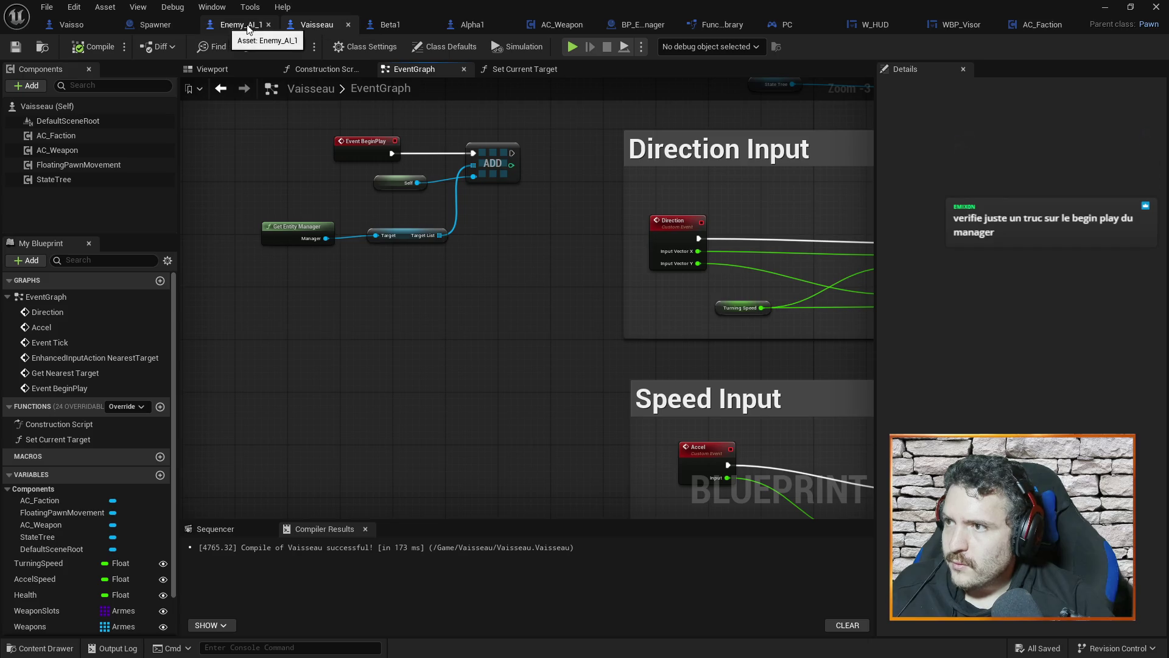
# Step: Paste another spawn and faction-setting node group after the final ADD in the Spawner
pyautogui.click(141, 27)
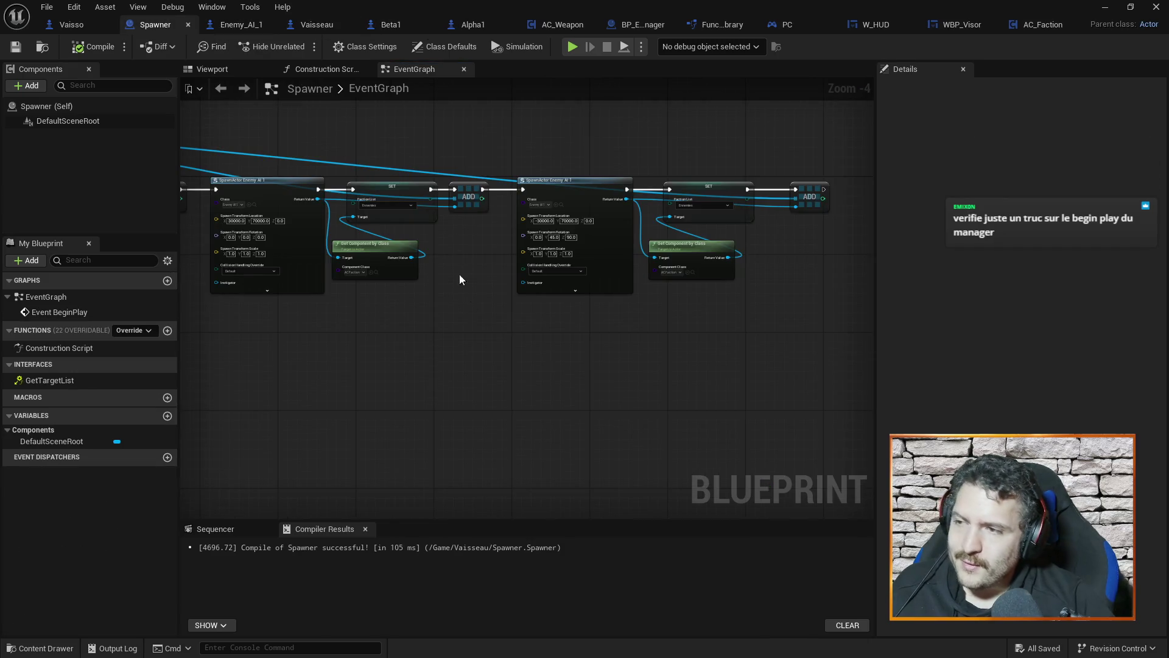
pyautogui.moveTo(744, 358); pyautogui.dragTo(554, 379)
pyautogui.click(615, 193)
pyautogui.hotkey('ctrl', 'v')
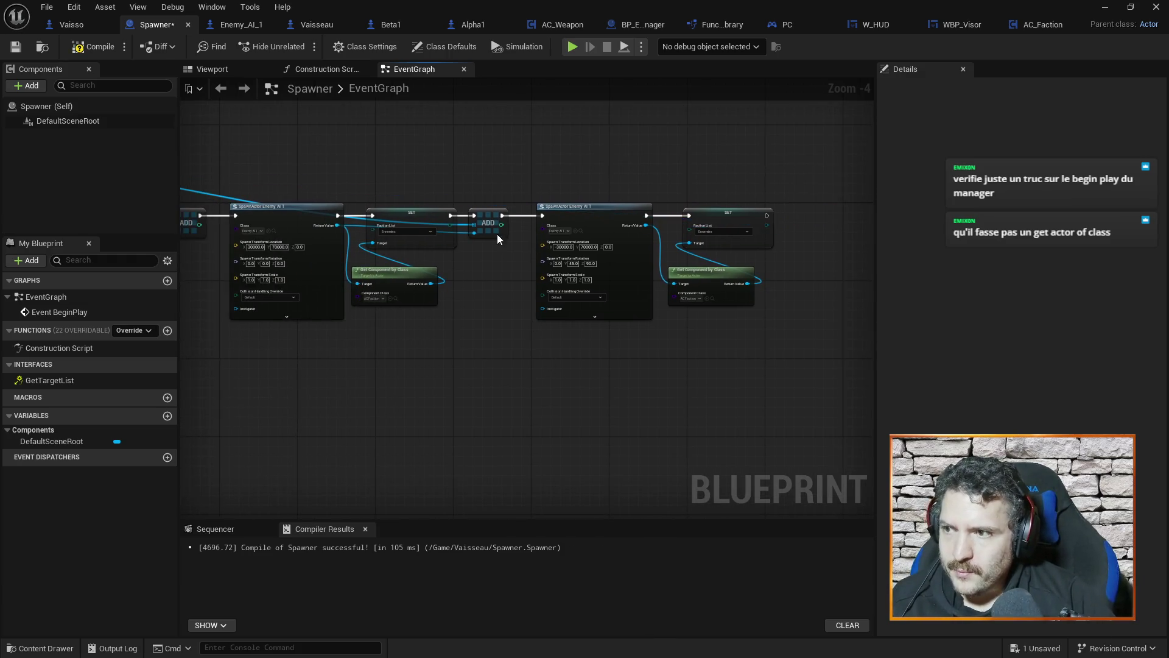
# Step: Chain each SET into the next SpawnActor, delete the leftover ADD, and connect Possess onward
pyautogui.moveTo(450, 215); pyautogui.dragTo(546, 214)
pyautogui.moveTo(280, 339); pyautogui.dragTo(450, 236)
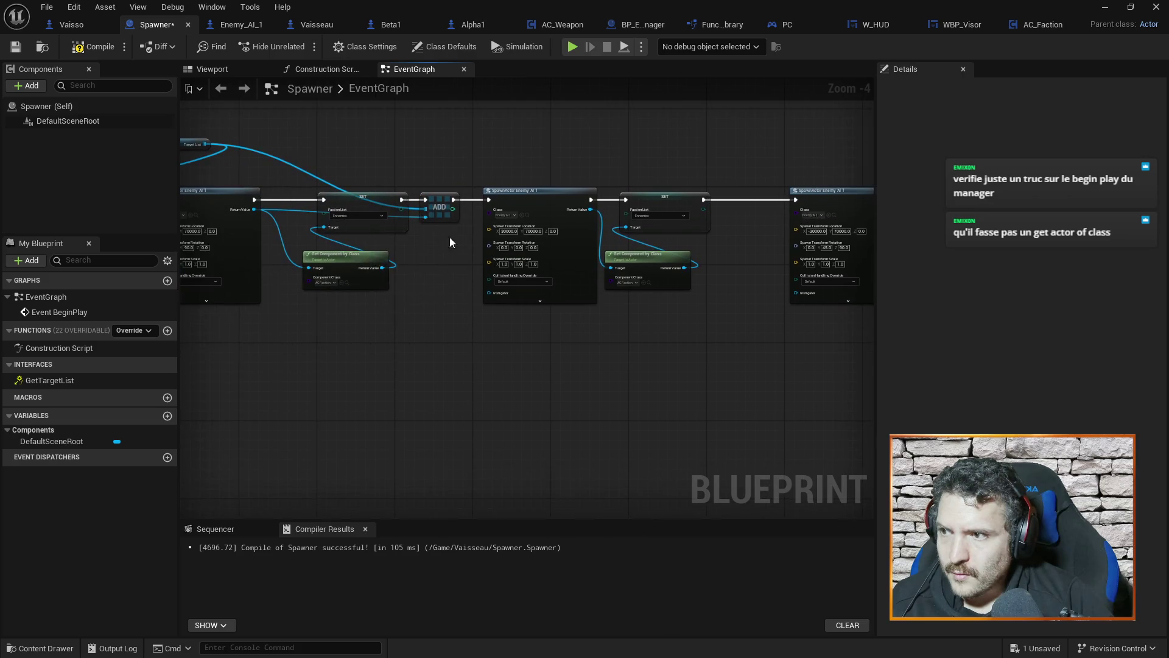
pyautogui.moveTo(402, 199); pyautogui.dragTo(488, 199)
pyautogui.moveTo(272, 383); pyautogui.dragTo(524, 368)
pyautogui.press('Delete')
pyautogui.moveTo(291, 180); pyautogui.dragTo(408, 185)
pyautogui.moveTo(313, 295)
pyautogui.mouseDown()
pyautogui.moveTo(376, 308)
pyautogui.moveTo(410, 335)
pyautogui.mouseUp()
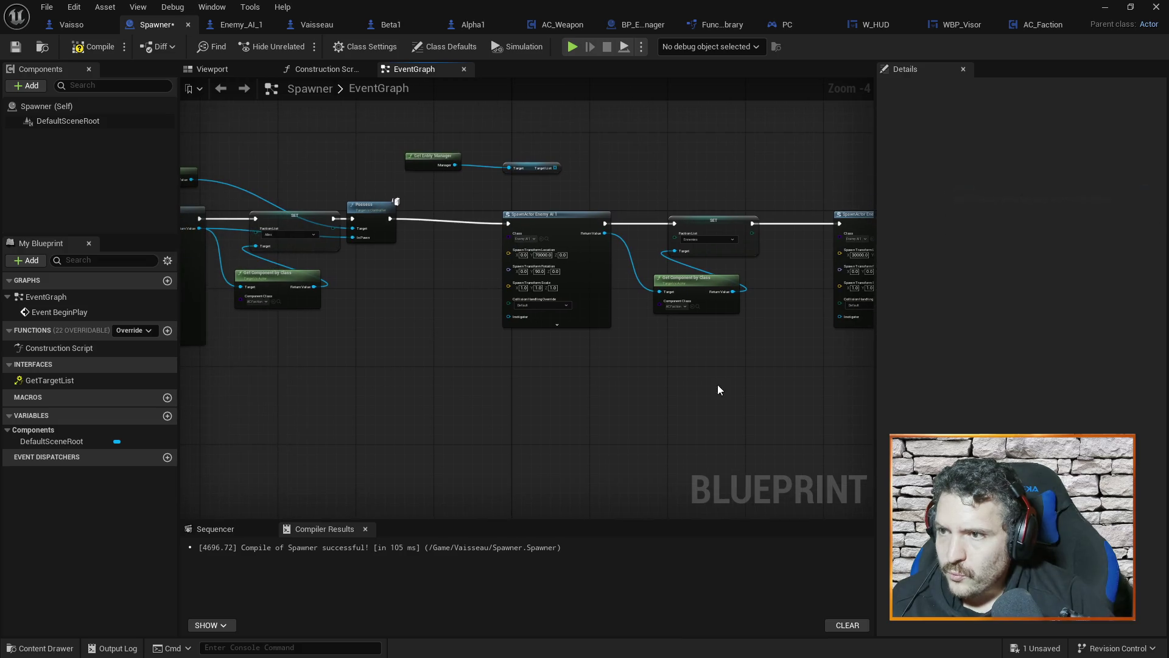
# Step: Tidy the spawn node chain and SET node positions, then compile the Spawner
pyautogui.scroll(-2, 719, 390)
pyautogui.moveTo(579, 411); pyautogui.dragTo(536, 369)
pyautogui.moveTo(421, 257)
pyautogui.mouseDown()
pyautogui.moveTo(864, 362)
pyautogui.moveTo(378, 269)
pyautogui.moveTo(384, 261)
pyautogui.moveTo(707, 343)
pyautogui.moveTo(792, 335)
pyautogui.mouseUp()
pyautogui.moveTo(548, 265); pyautogui.dragTo(508, 261)
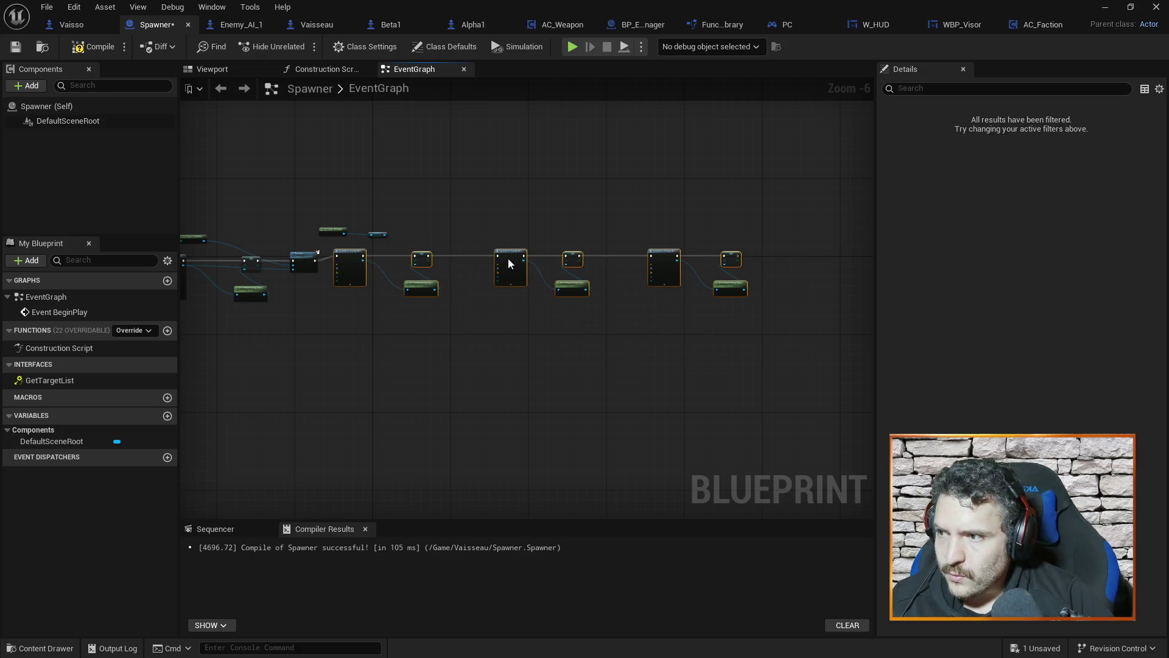
pyautogui.click(349, 240)
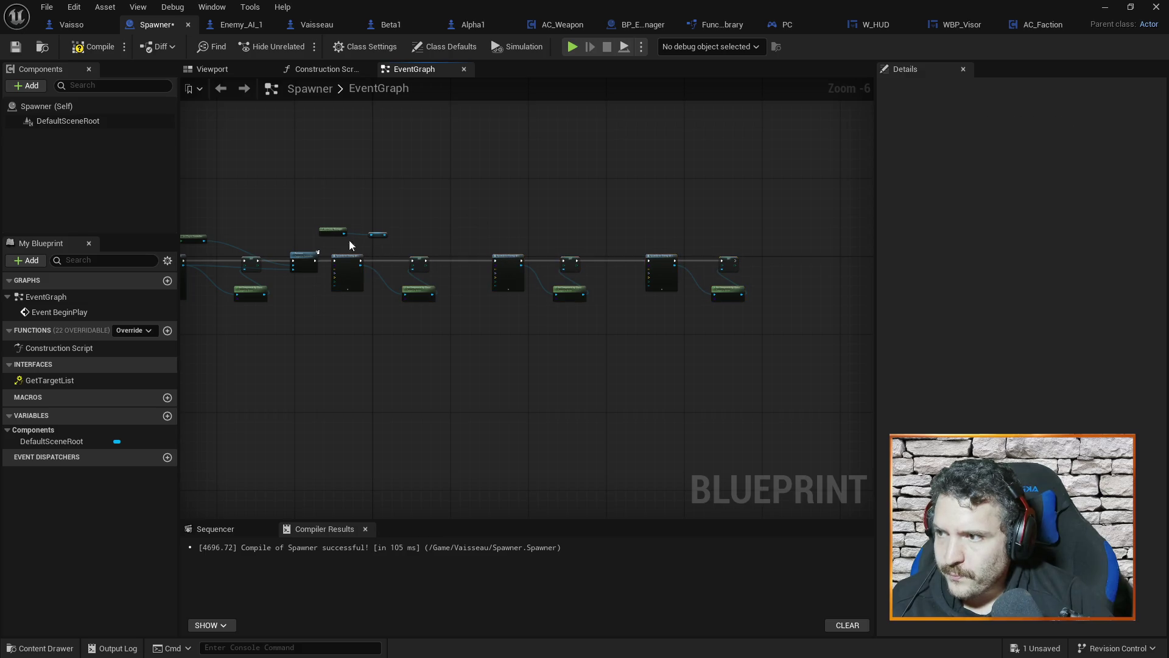
pyautogui.scroll(3, 325, 206)
pyautogui.moveTo(535, 303)
pyautogui.mouseDown()
pyautogui.moveTo(504, 185)
pyautogui.moveTo(452, 235)
pyautogui.moveTo(511, 169)
pyautogui.mouseUp()
pyautogui.moveTo(498, 251); pyautogui.dragTo(483, 252)
pyautogui.click(495, 186)
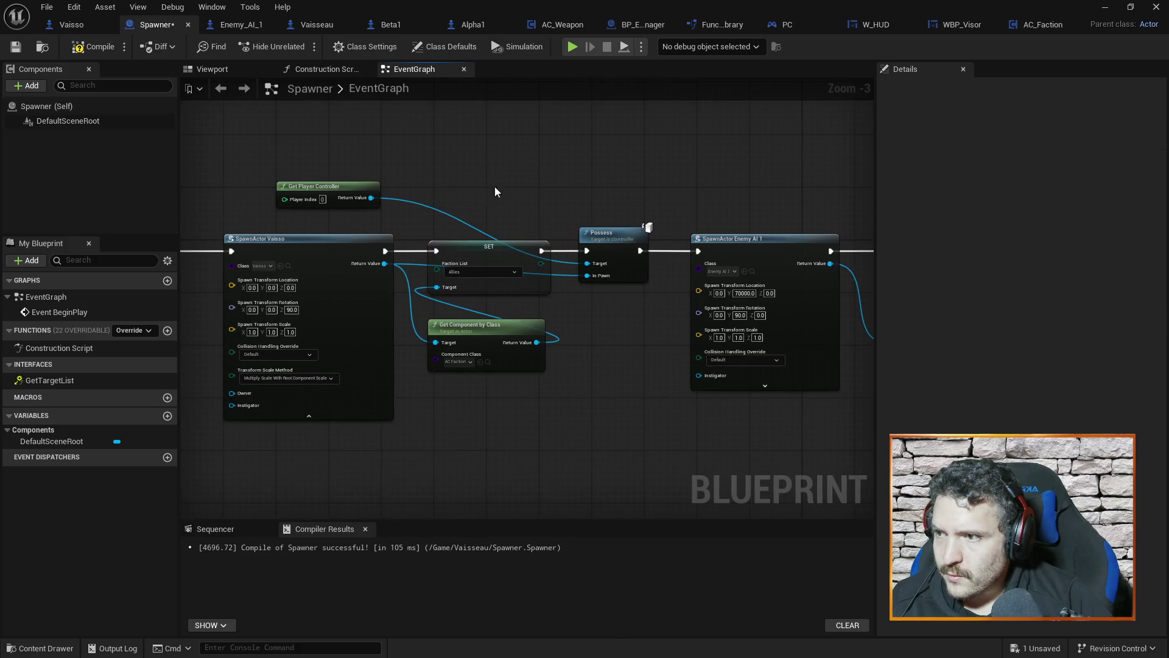
pyautogui.click(99, 48)
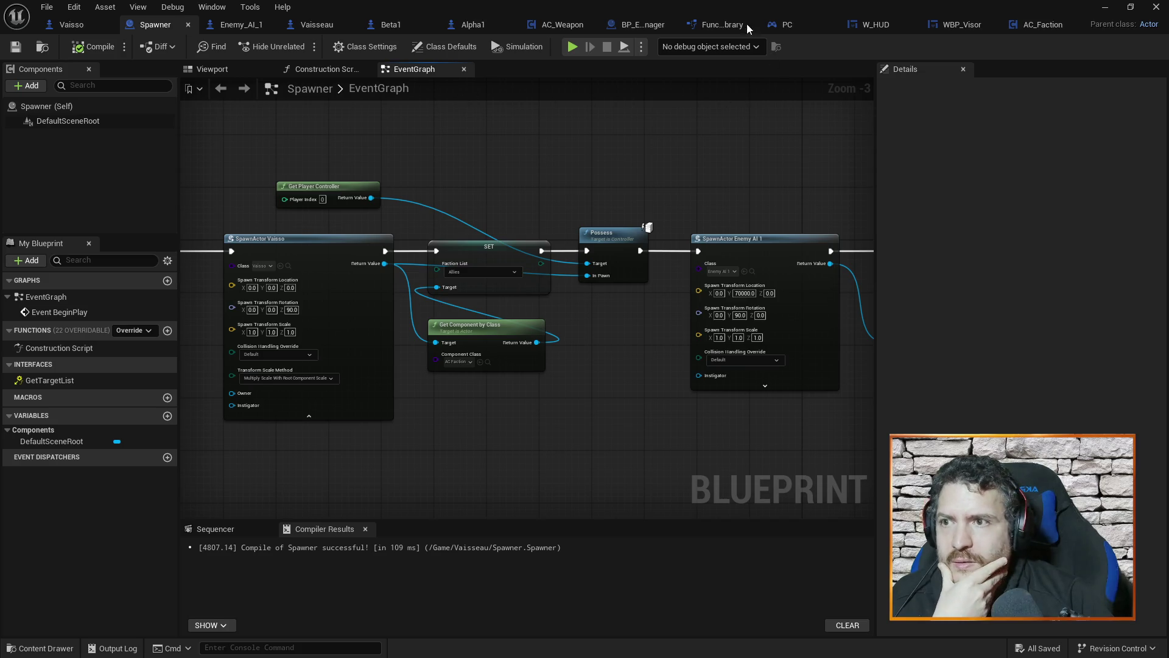
pyautogui.click(638, 23)
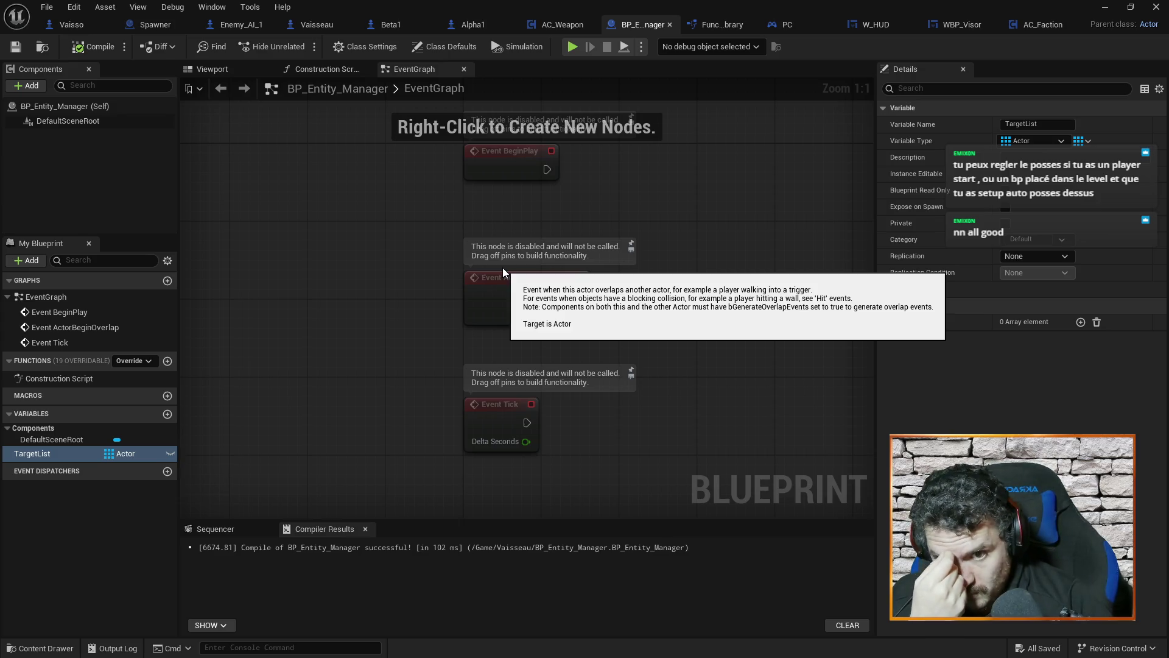
# Step: Delete BP_Entity_Manager's disabled BeginPlay, ActorBeginOverlap and Tick nodes and recompile the blueprint
pyautogui.moveTo(488, 484); pyautogui.dragTo(675, 95)
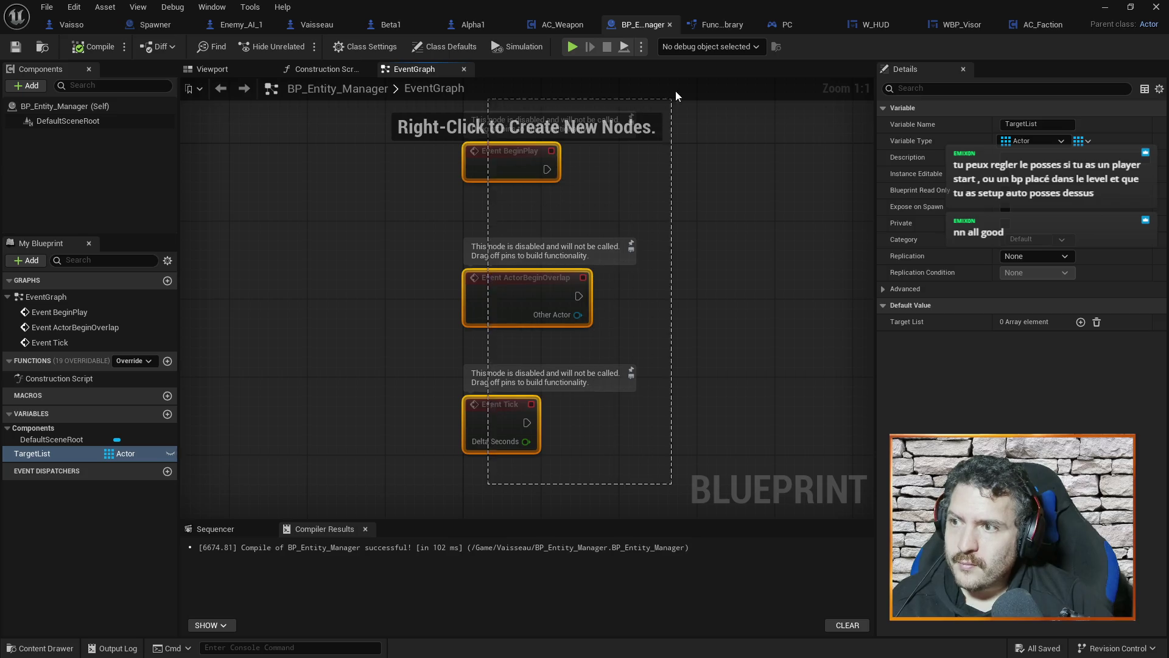
pyautogui.press('Delete')
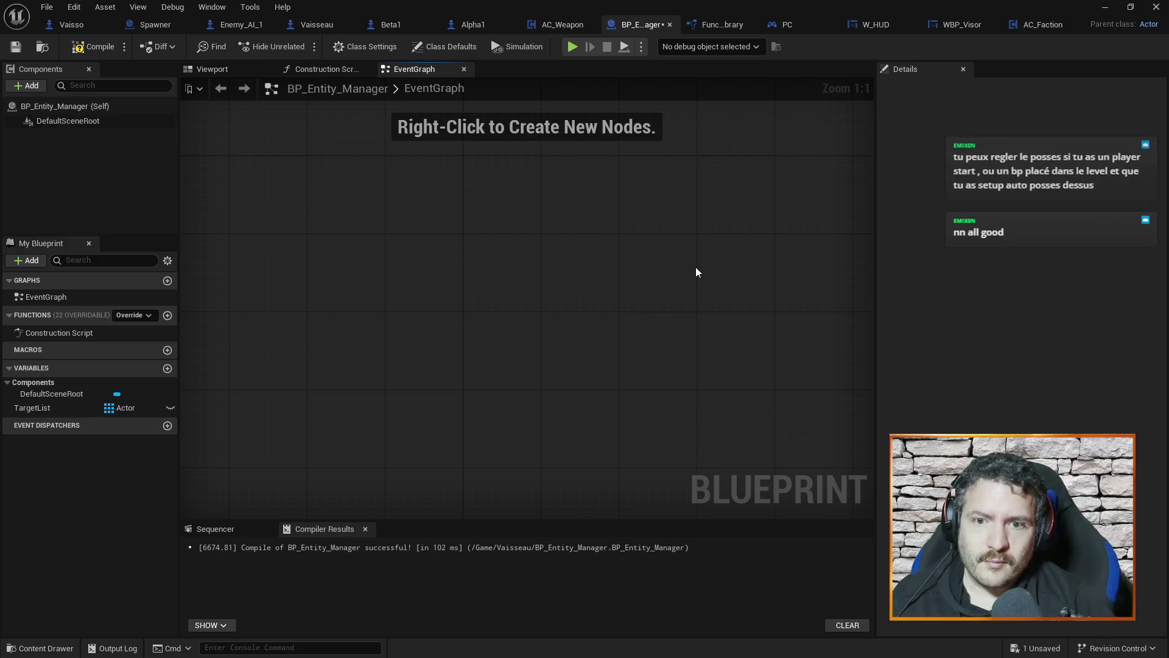
pyautogui.click(97, 46)
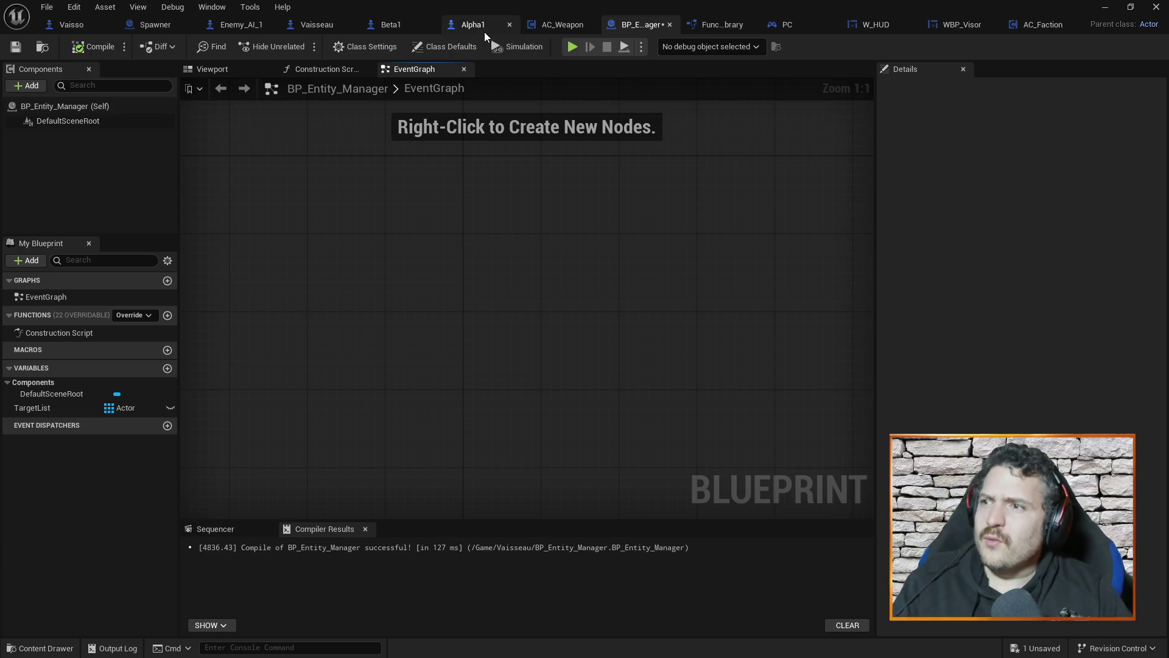
pyautogui.click(310, 25)
pyautogui.moveTo(511, 396); pyautogui.dragTo(627, 269)
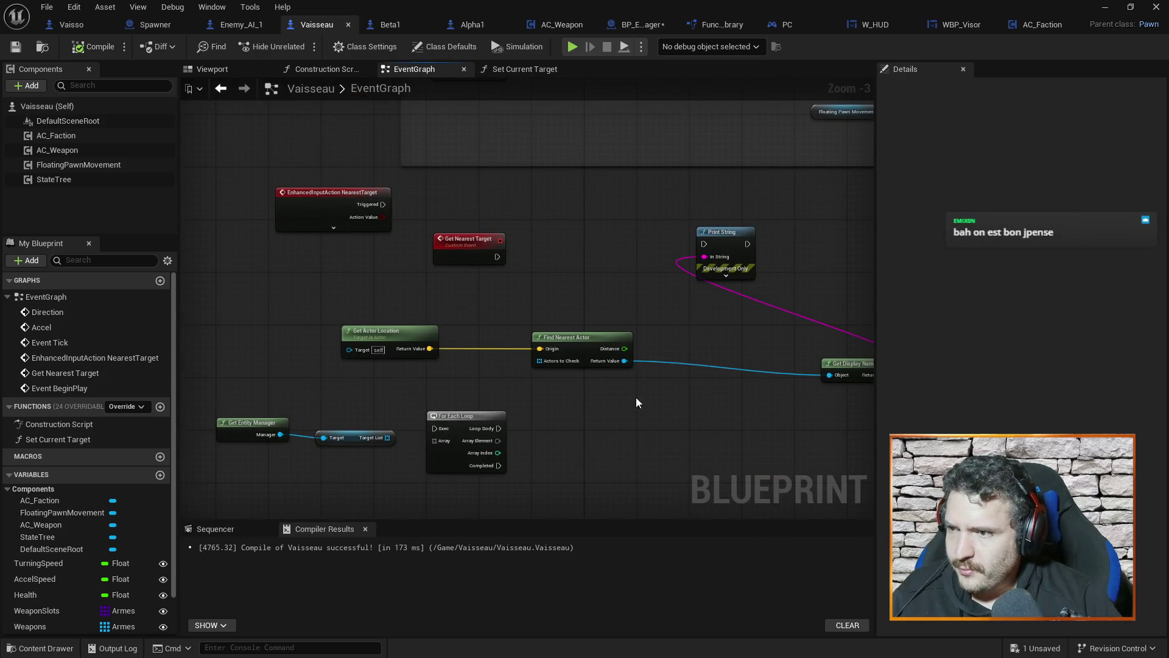
pyautogui.moveTo(460, 253); pyautogui.dragTo(474, 251)
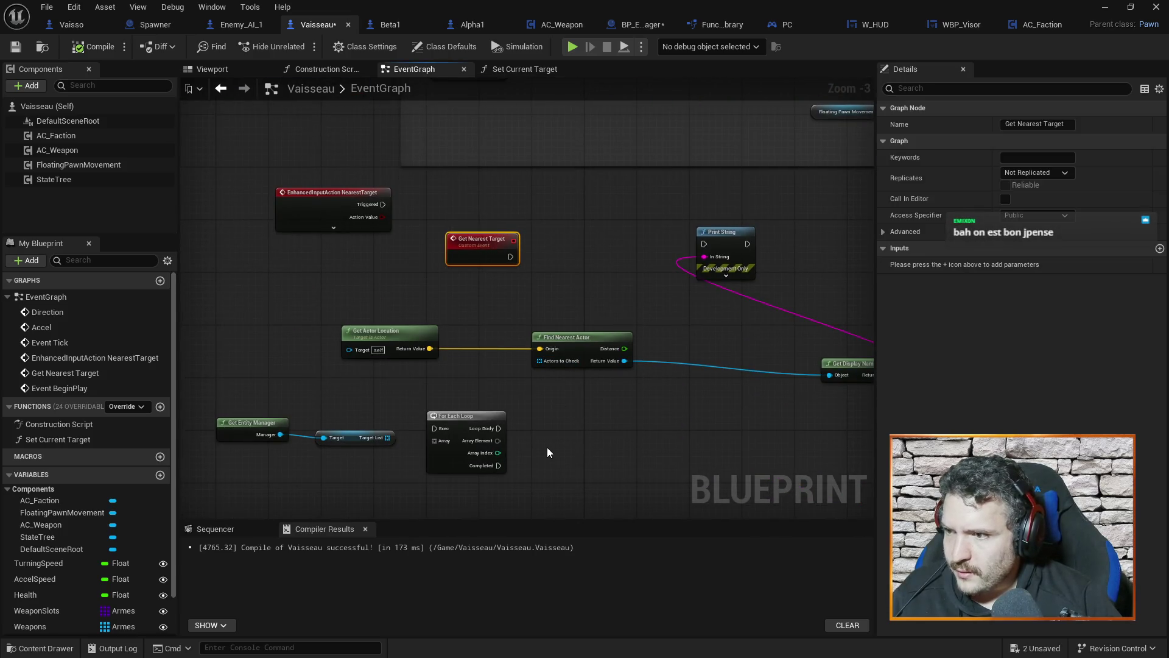
pyautogui.moveTo(547, 447); pyautogui.dragTo(650, 389)
pyautogui.scroll(1, 649, 389)
pyautogui.click(308, 375)
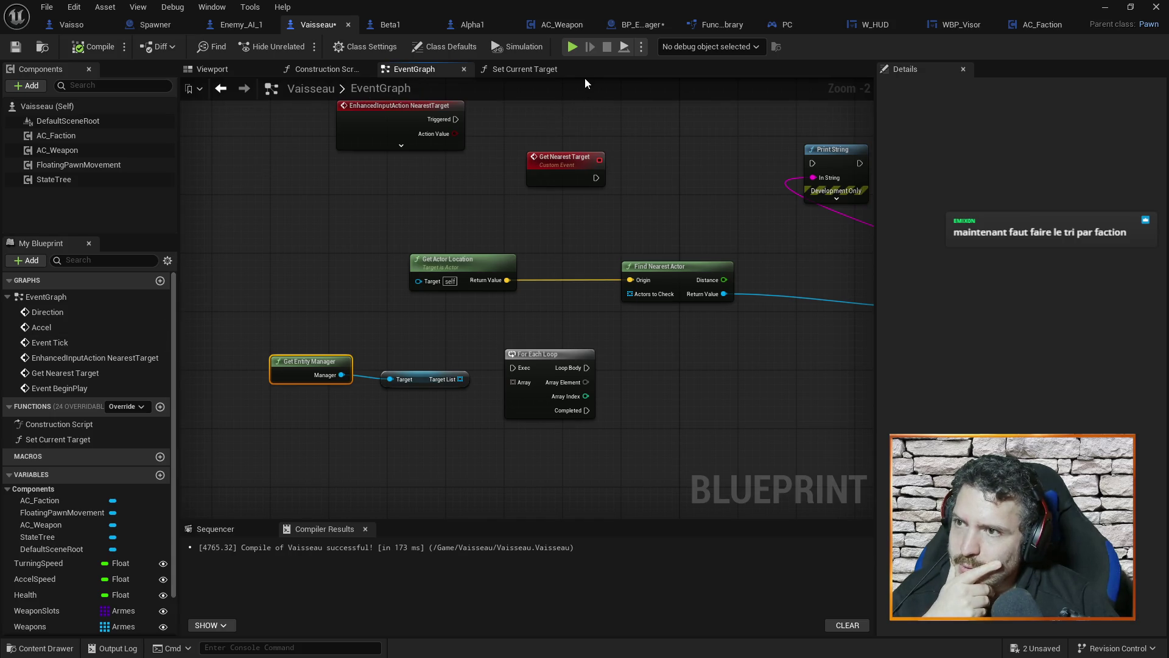
pyautogui.click(629, 25)
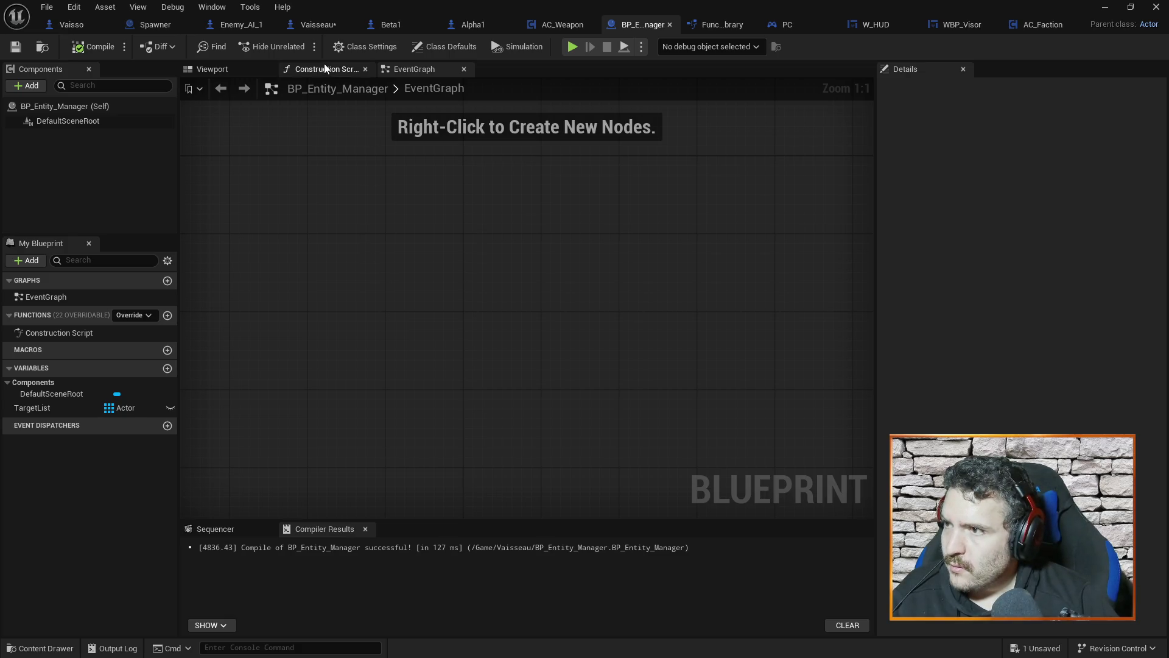
pyautogui.click(733, 26)
# Step: Look through the Get_Current_Controller, Get_Current_Vaisseau and Get_Entity_Manager function graphs
pyautogui.moveTo(496, 175); pyautogui.dragTo(594, 176)
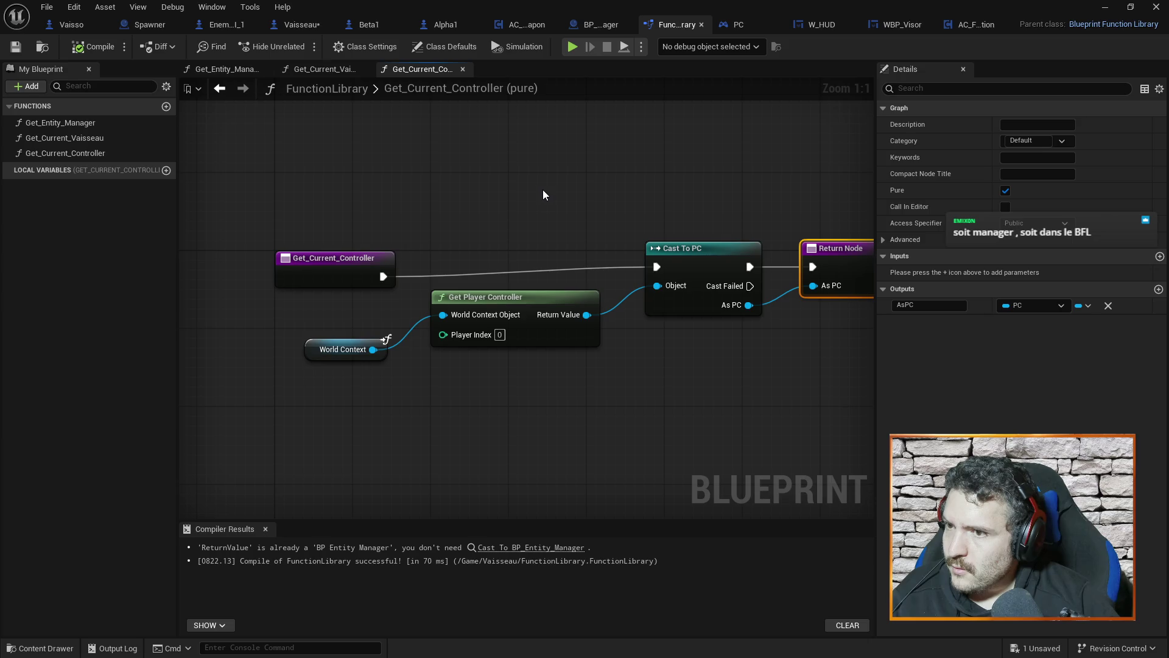
pyautogui.click(328, 70)
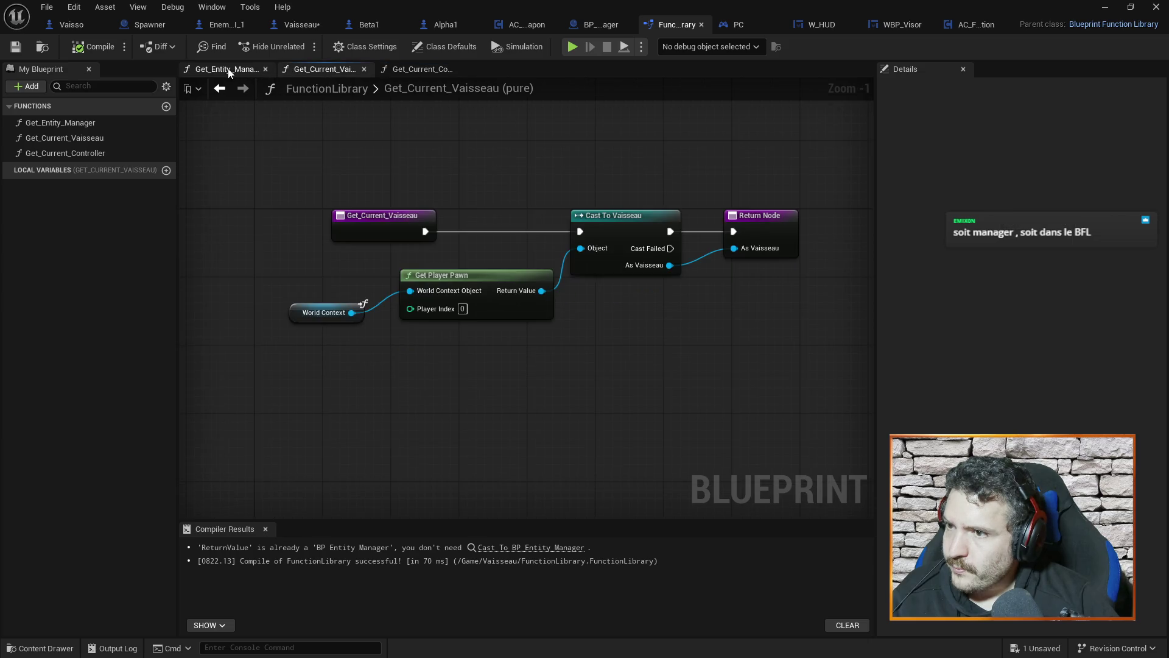
pyautogui.click(228, 68)
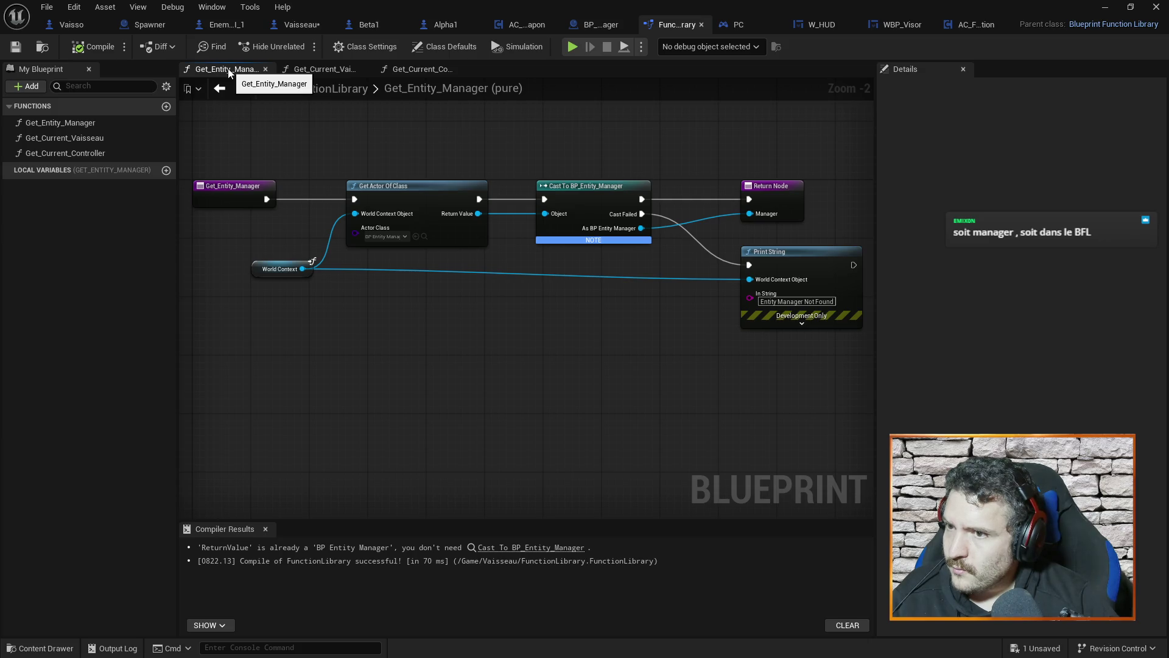
pyautogui.click(431, 68)
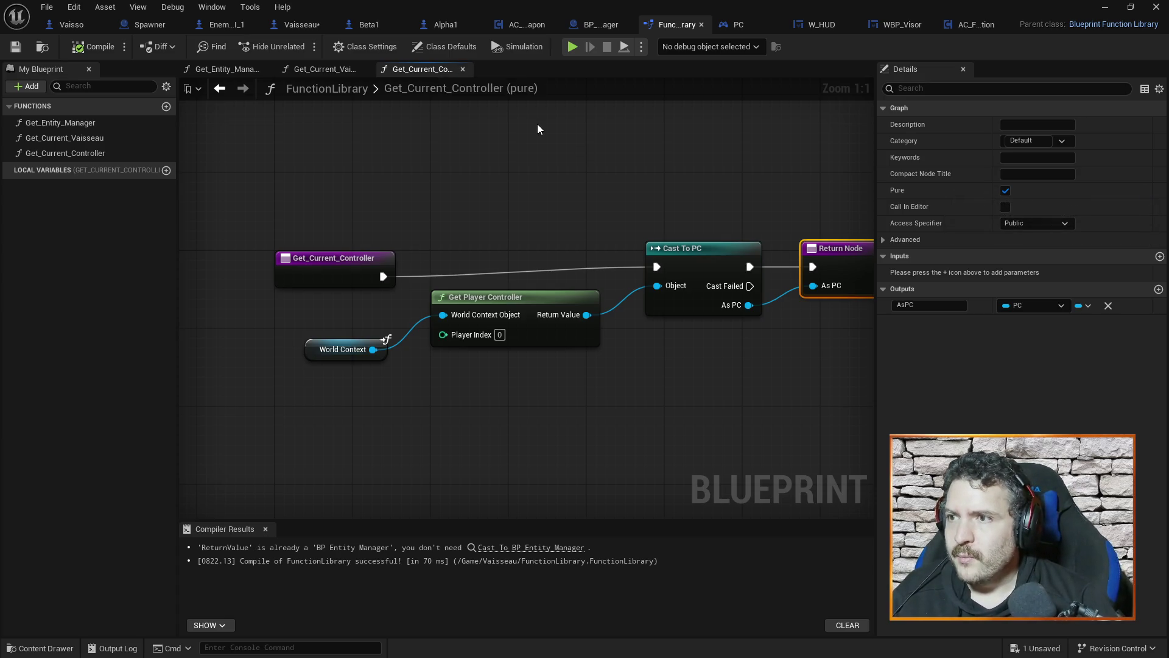
# Step: Create a new FunctionLibrary function named Get_Enemy_List
pyautogui.click(166, 107)
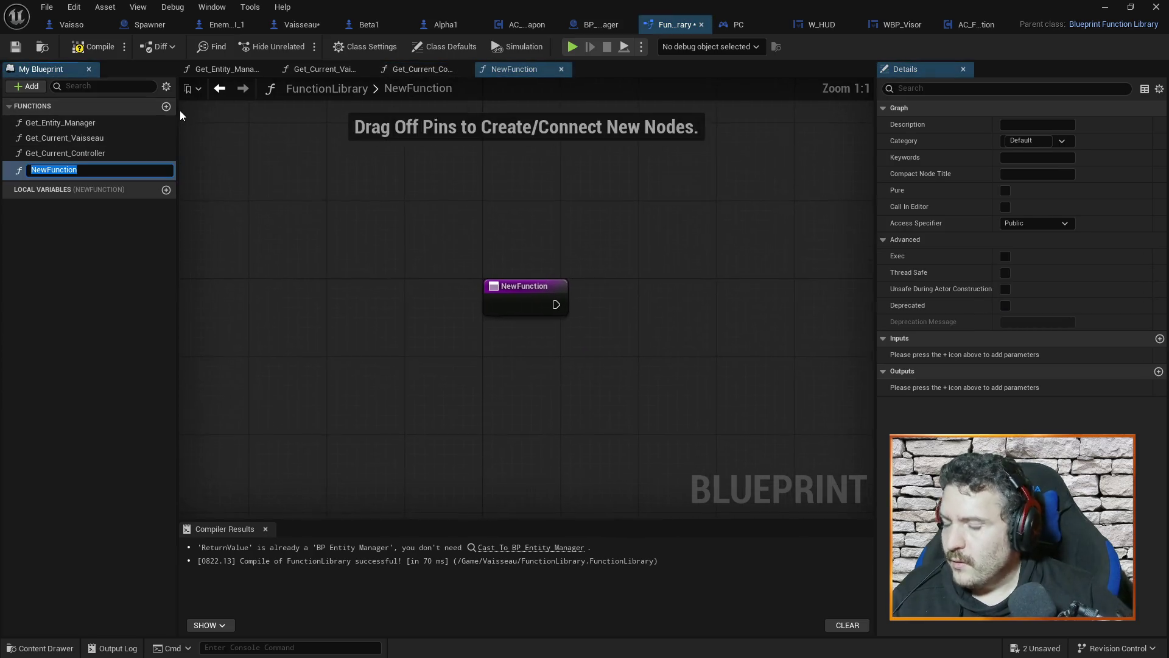
pyautogui.write('Get_E')
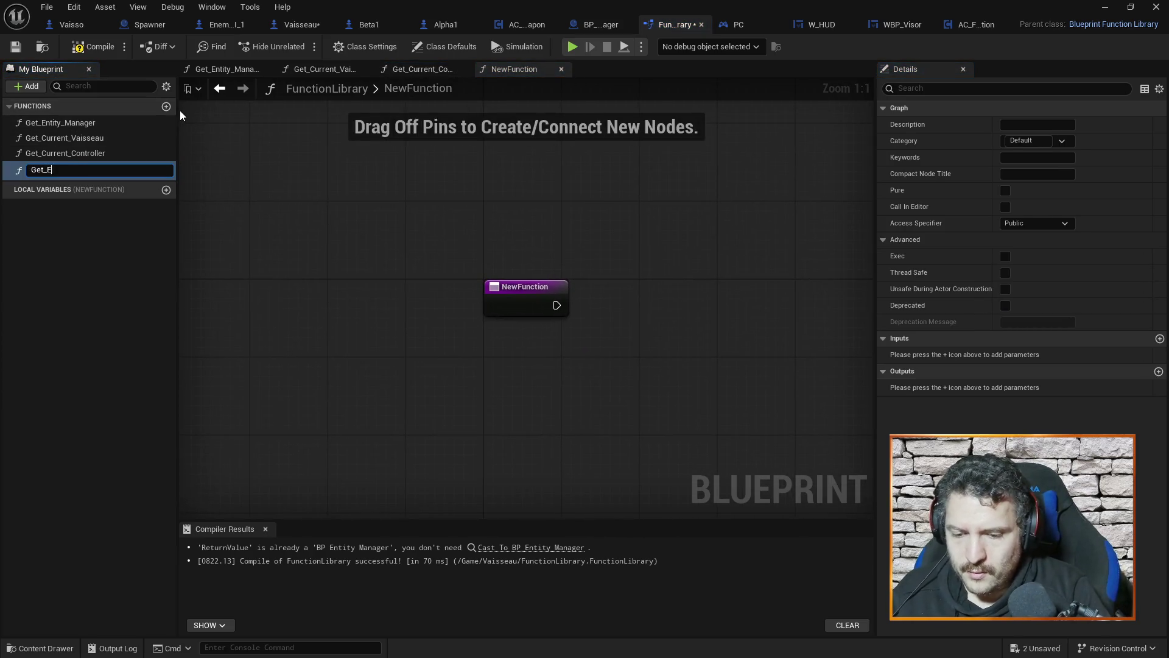
pyautogui.write('nemy')
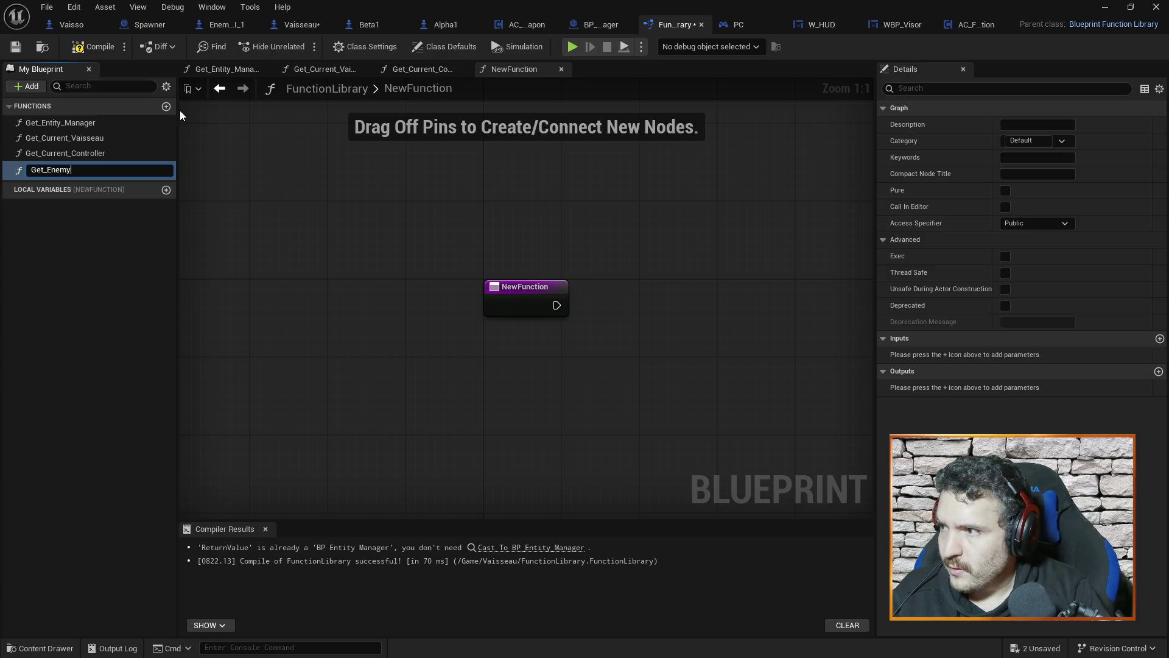
pyautogui.write('_List')
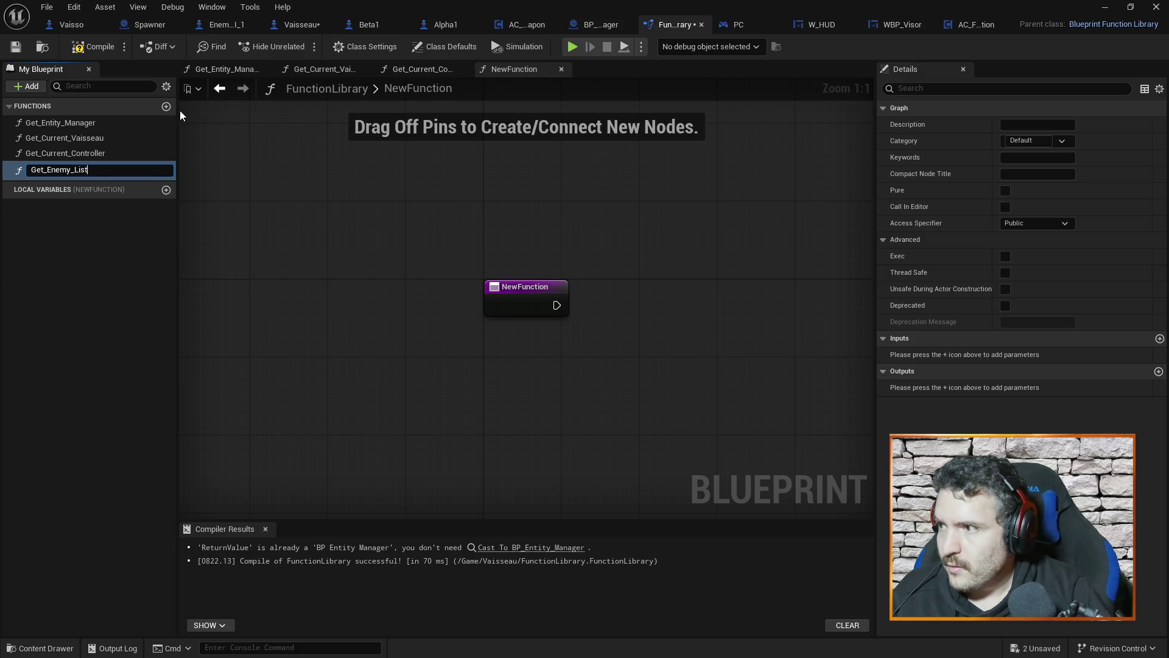
pyautogui.press('Return')
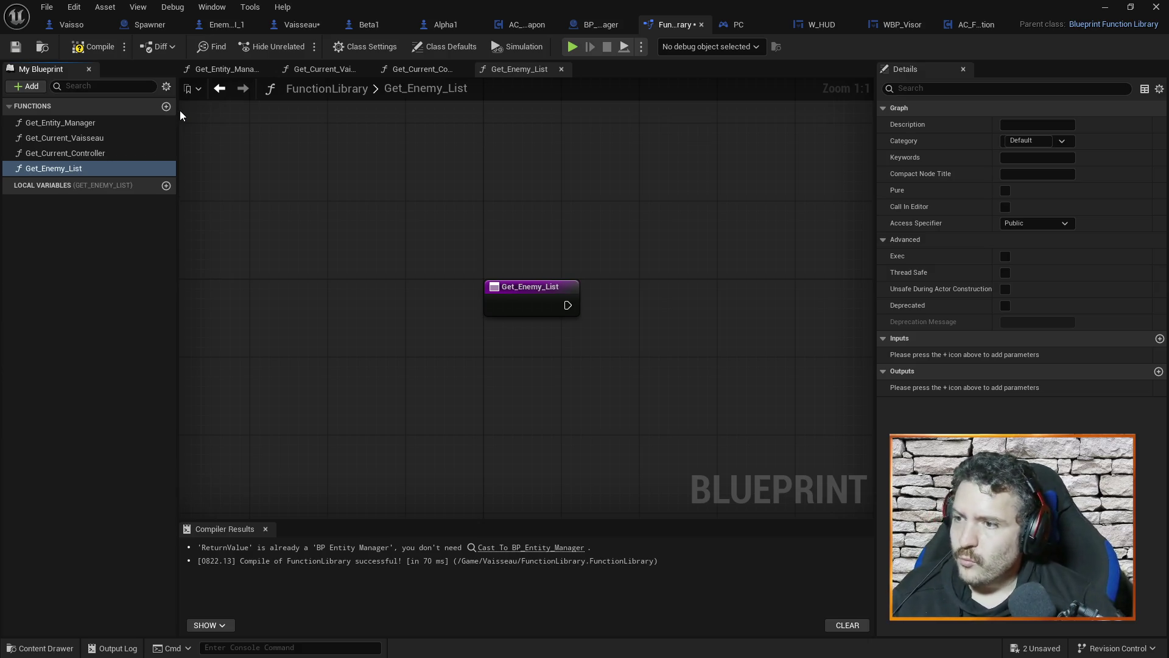
# Step: Add a Get Entity Manager node to the Get_Enemy_List graph
pyautogui.moveTo(505, 212); pyautogui.dragTo(399, 158)
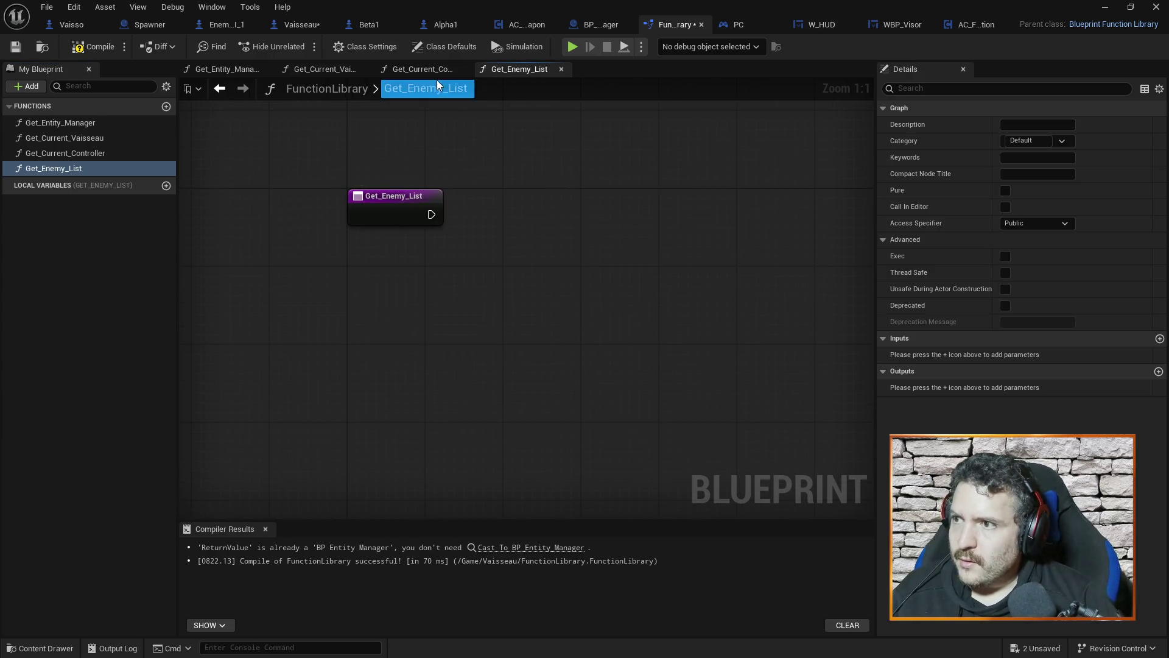
pyautogui.click(426, 68)
pyautogui.click(322, 69)
pyautogui.click(239, 69)
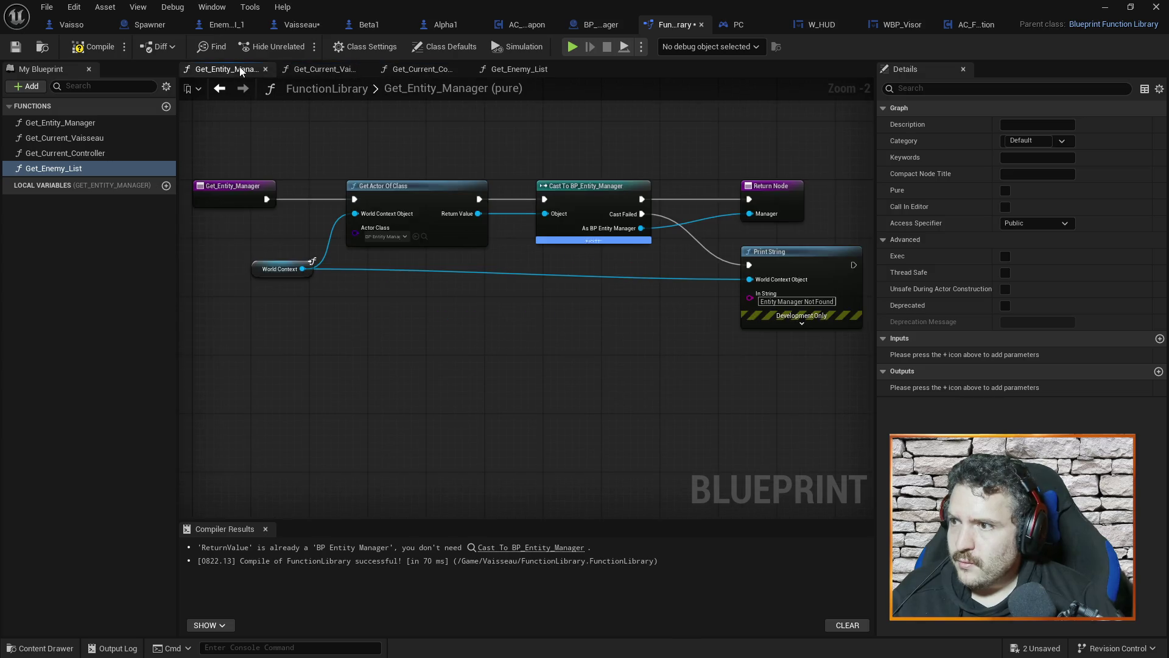
pyautogui.click(524, 69)
pyautogui.rightClick(375, 308)
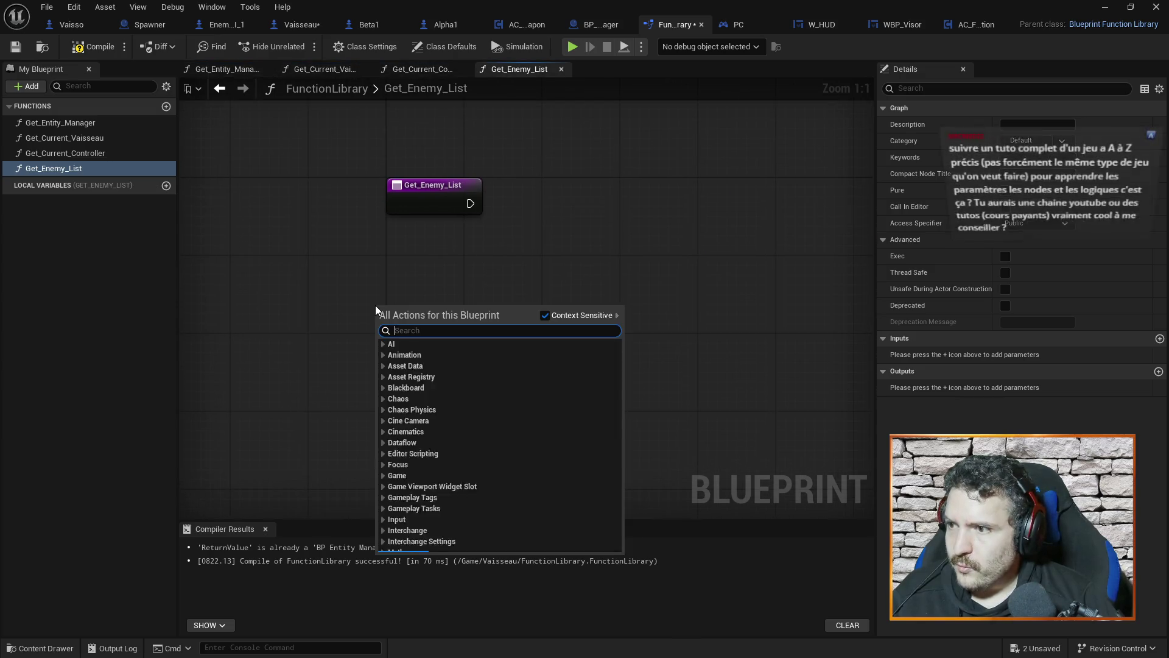
pyautogui.write('get ent')
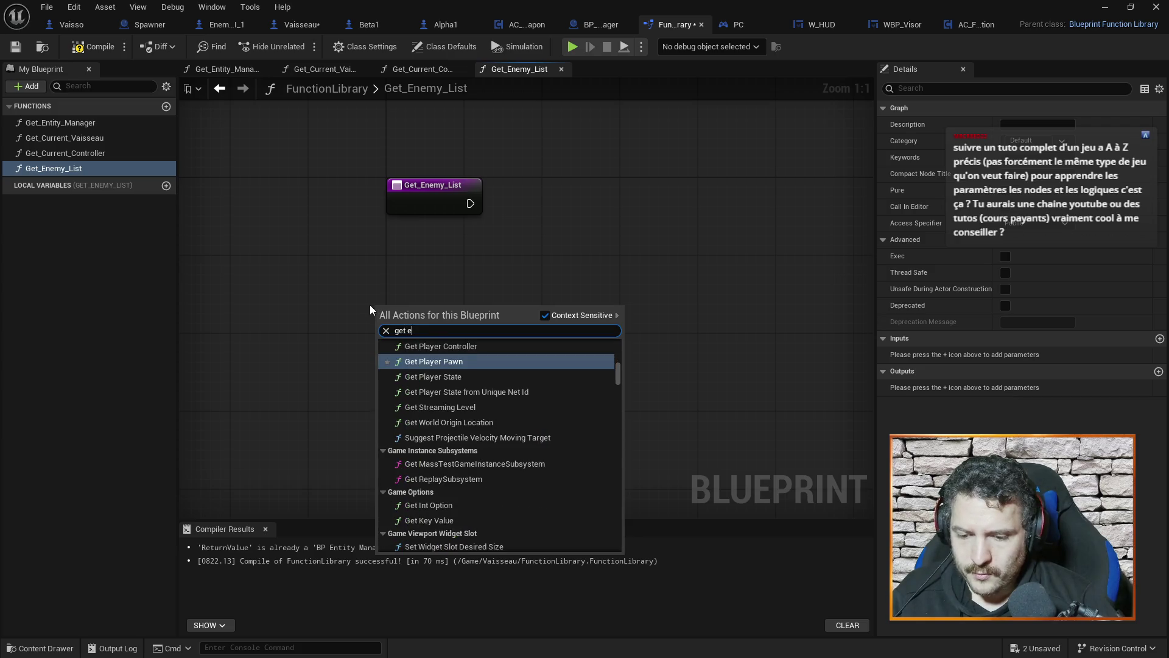
pyautogui.scroll(-5, 444, 367)
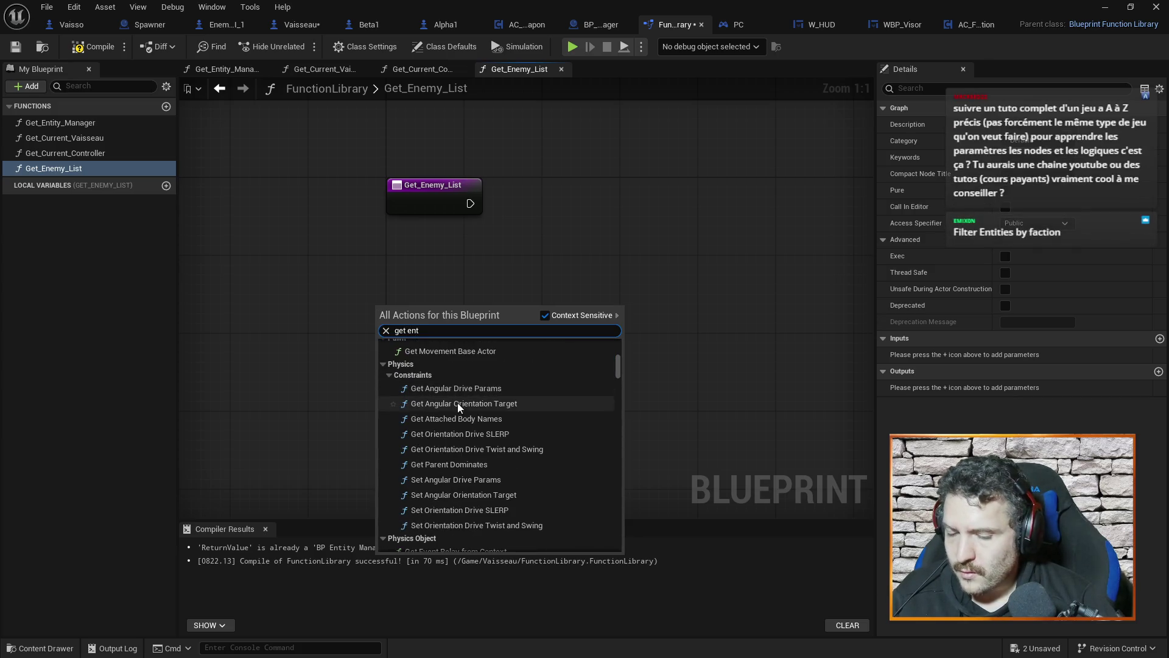
pyautogui.write('ity')
pyautogui.click(455, 358)
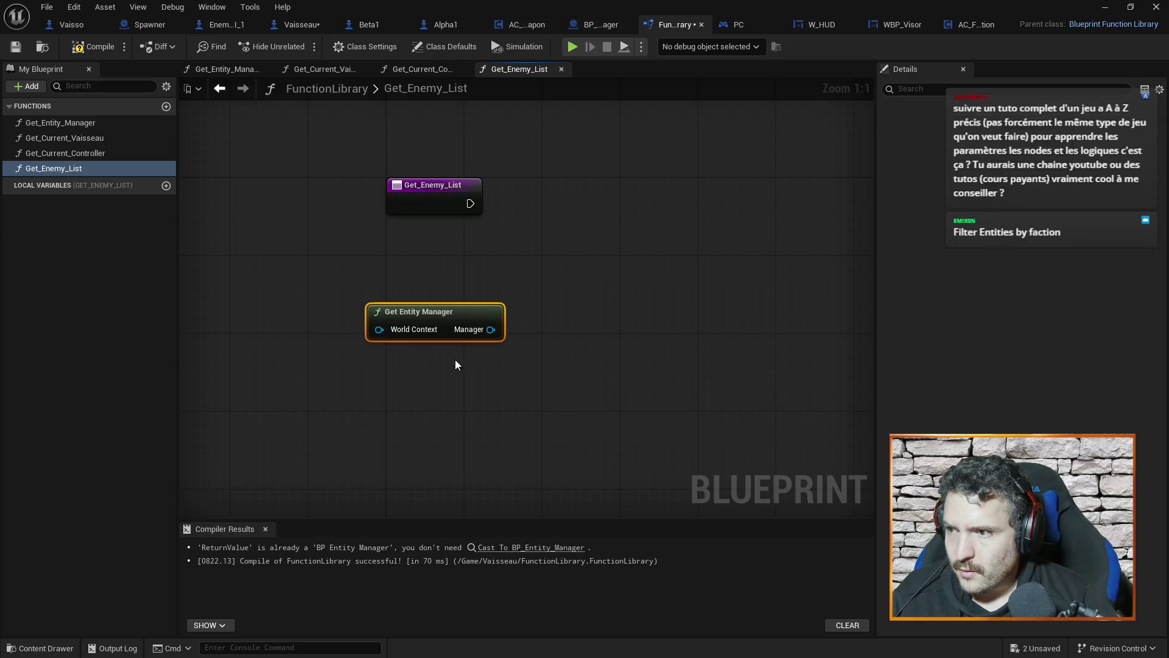
# Step: Wire a World Context getter into Get Entity Manager and tidy the node layout
pyautogui.moveTo(412, 325)
pyautogui.mouseDown()
pyautogui.moveTo(432, 286)
pyautogui.moveTo(303, 290)
pyautogui.mouseUp()
pyautogui.write('world conte')
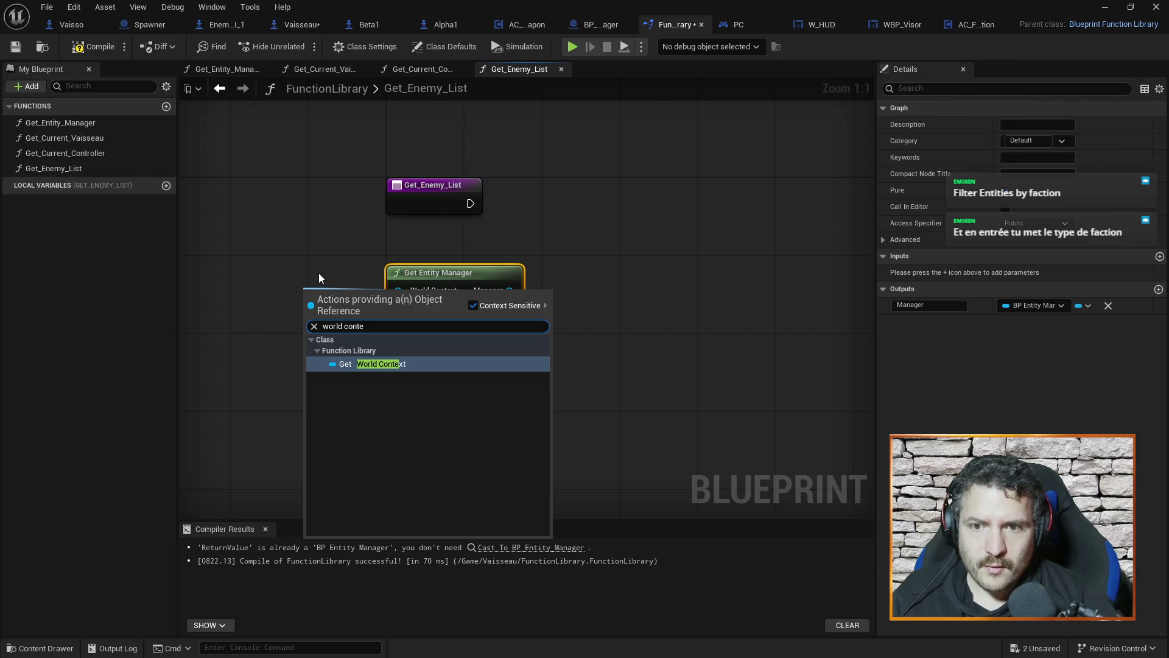
pyautogui.click(364, 364)
pyautogui.moveTo(339, 293)
pyautogui.mouseDown()
pyautogui.moveTo(320, 279)
pyautogui.moveTo(312, 287)
pyautogui.mouseUp()
pyautogui.moveTo(418, 275); pyautogui.dragTo(436, 265)
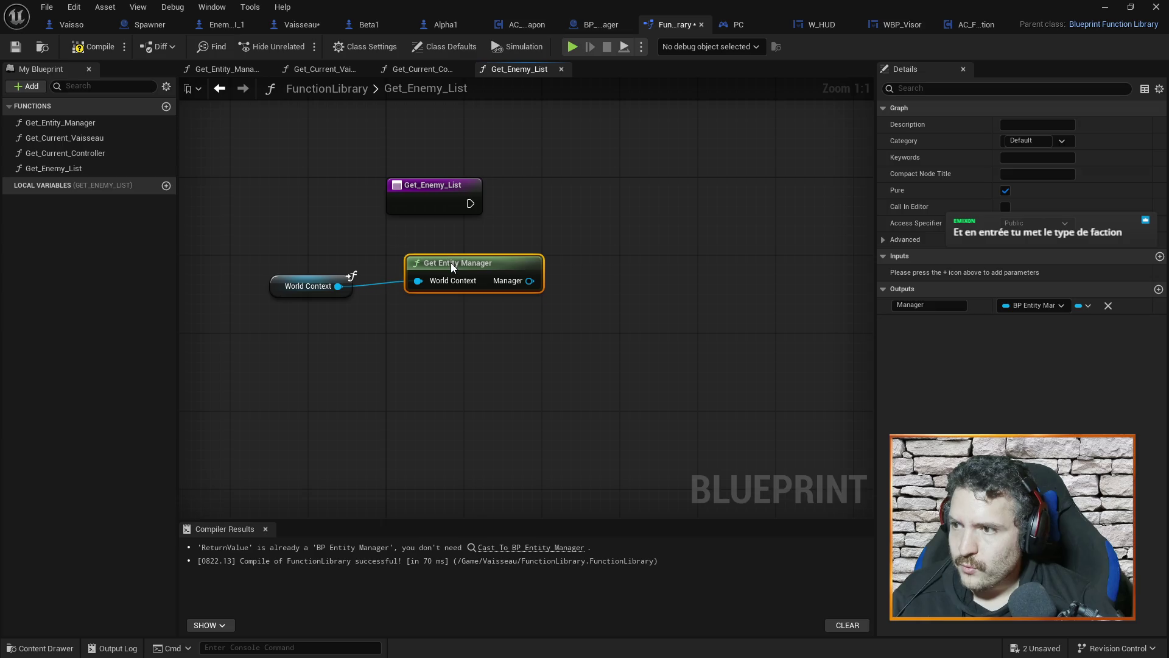
pyautogui.click(350, 232)
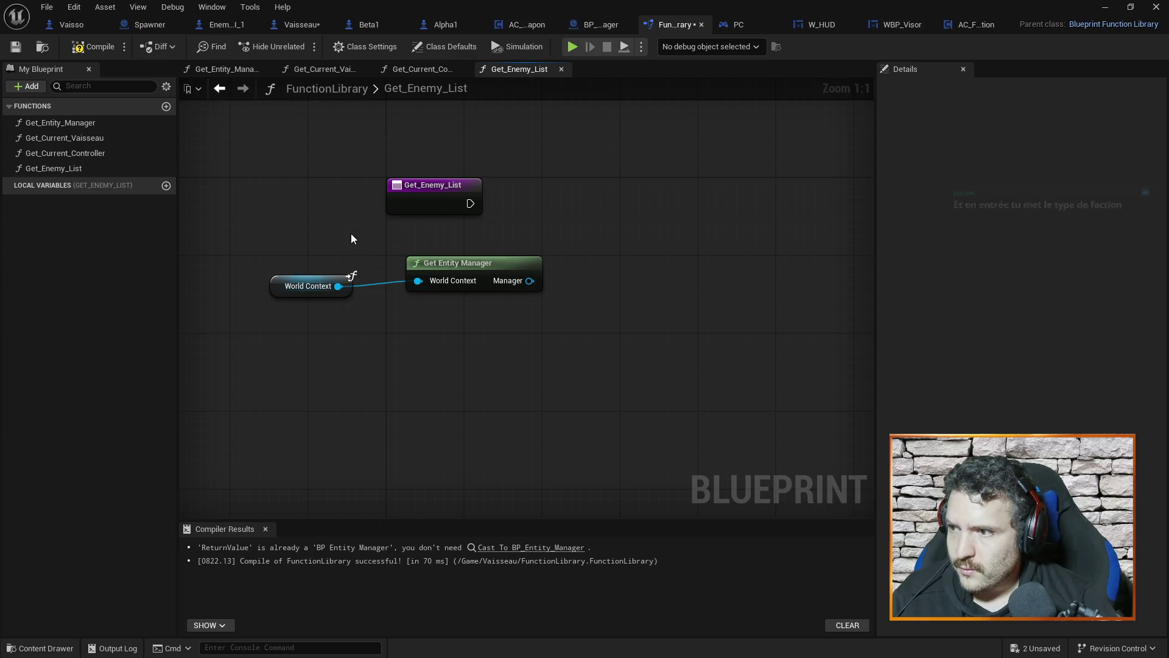
pyautogui.moveTo(405, 201); pyautogui.dragTo(466, 201)
pyautogui.click(603, 259)
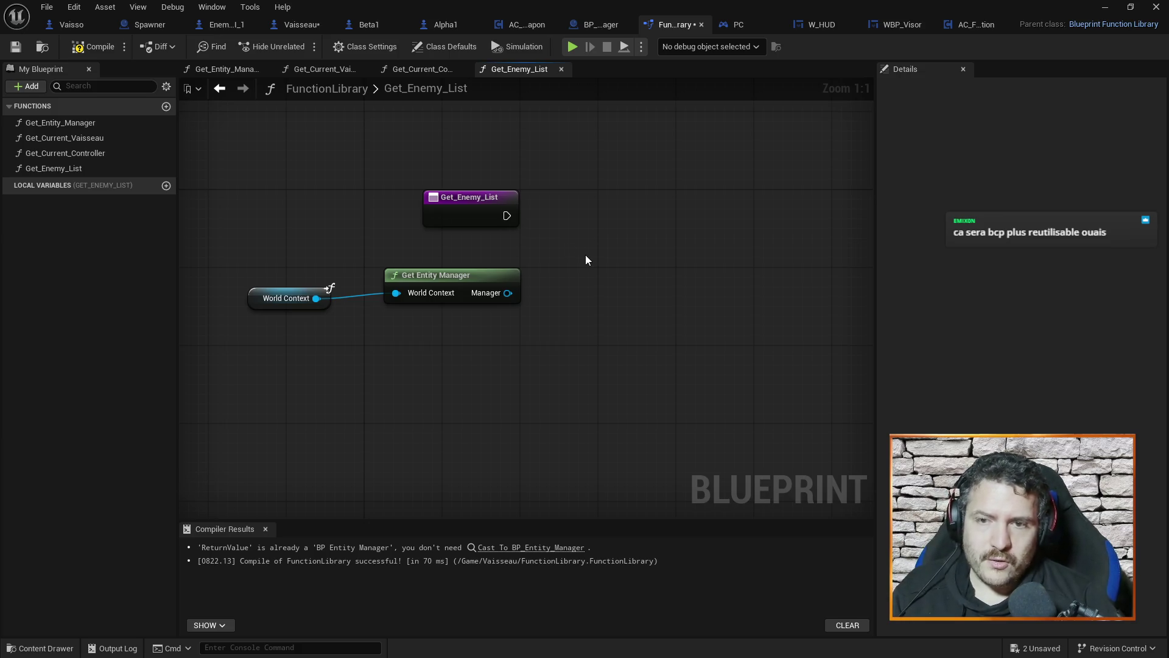
pyautogui.click(465, 196)
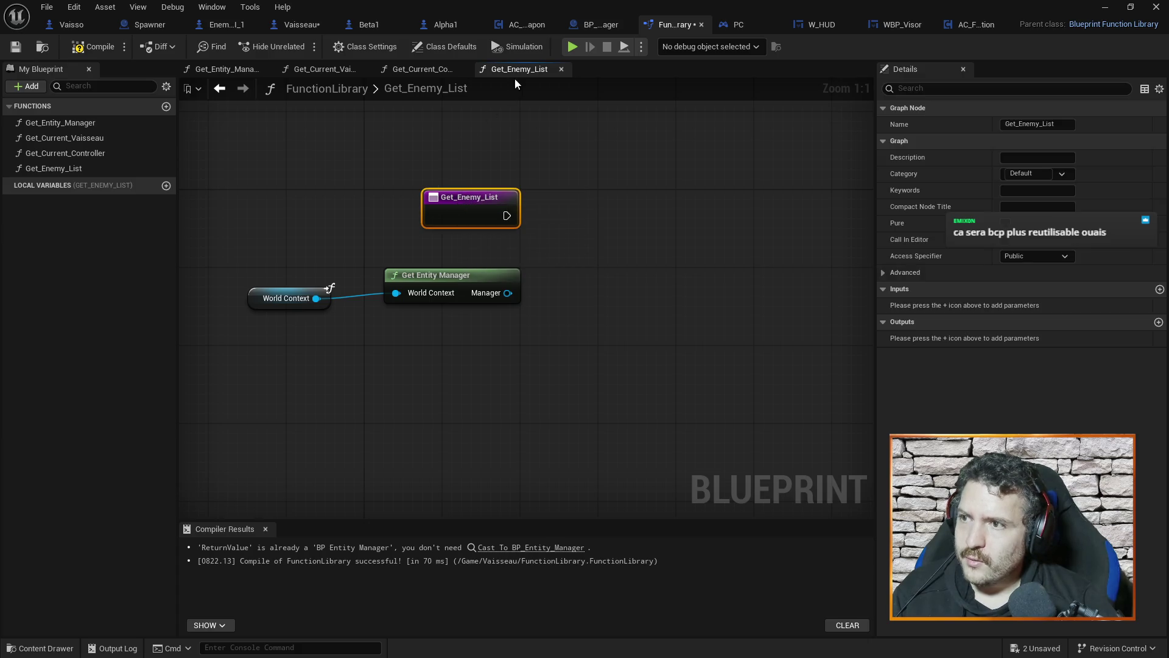
# Step: Rename the Get_Enemy_List function to Filter_Entities_By_Faction
pyautogui.click(72, 168)
pyautogui.press('F2')
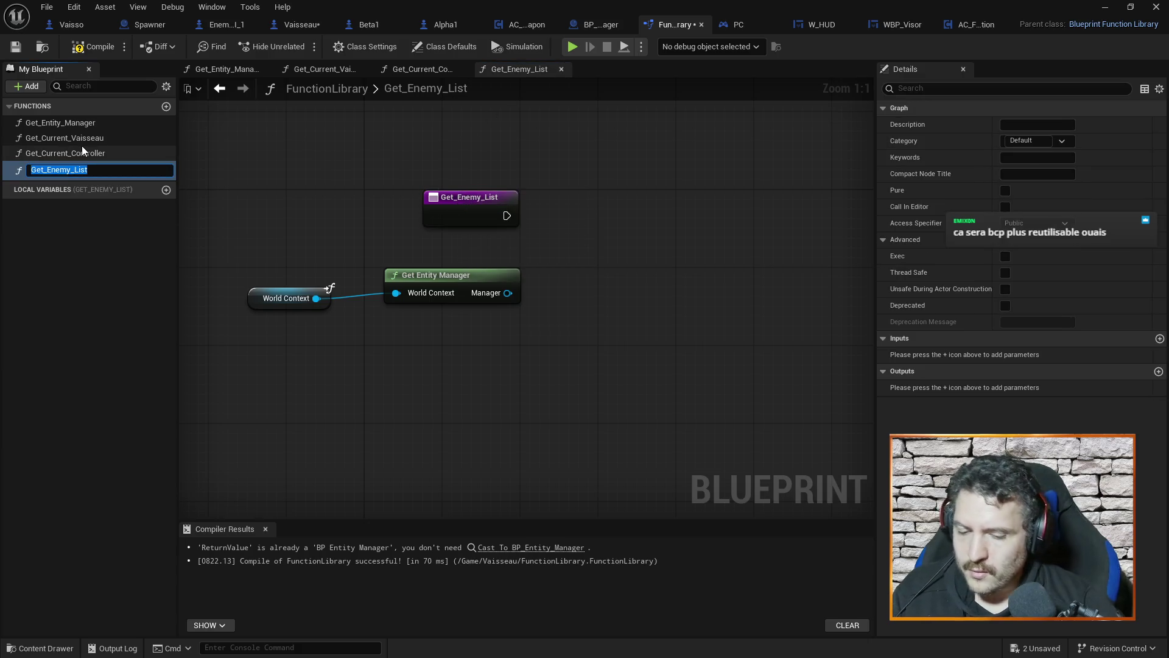
pyautogui.write('Filter')
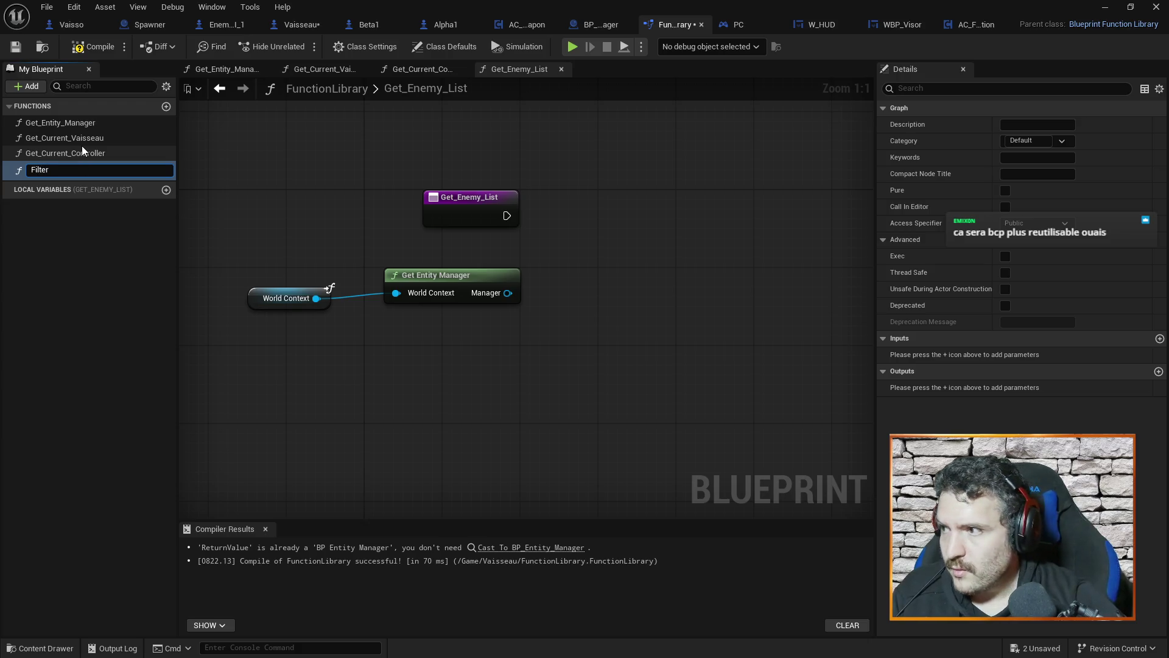
pyautogui.write('_Entities')
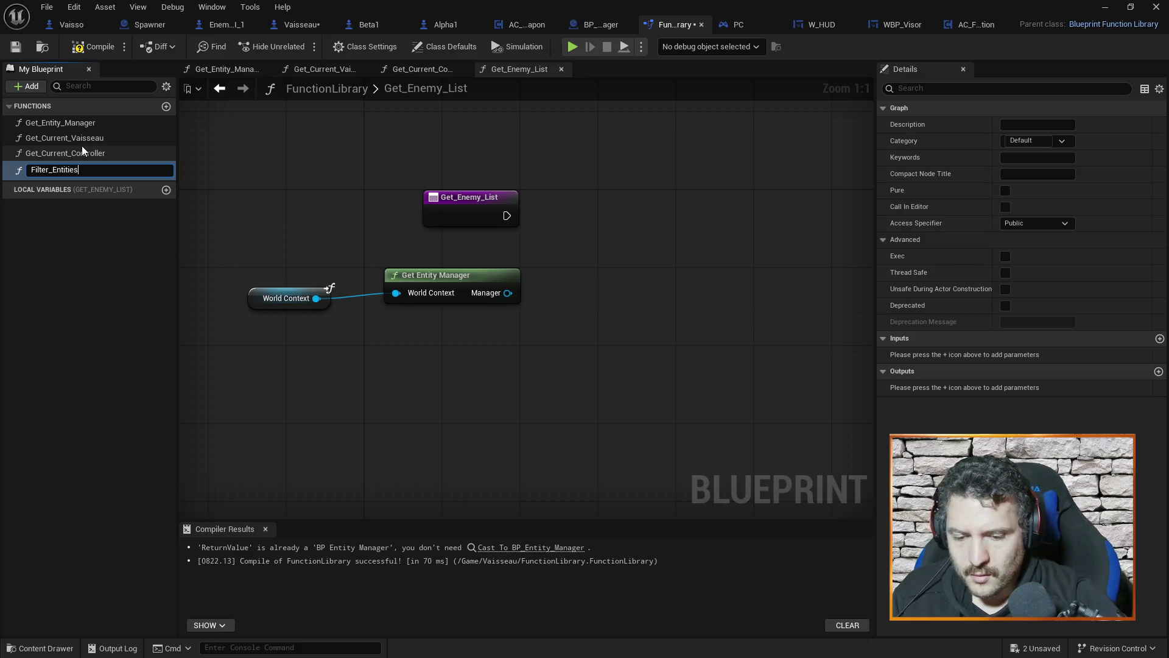
pyautogui.write('_By_Fac')
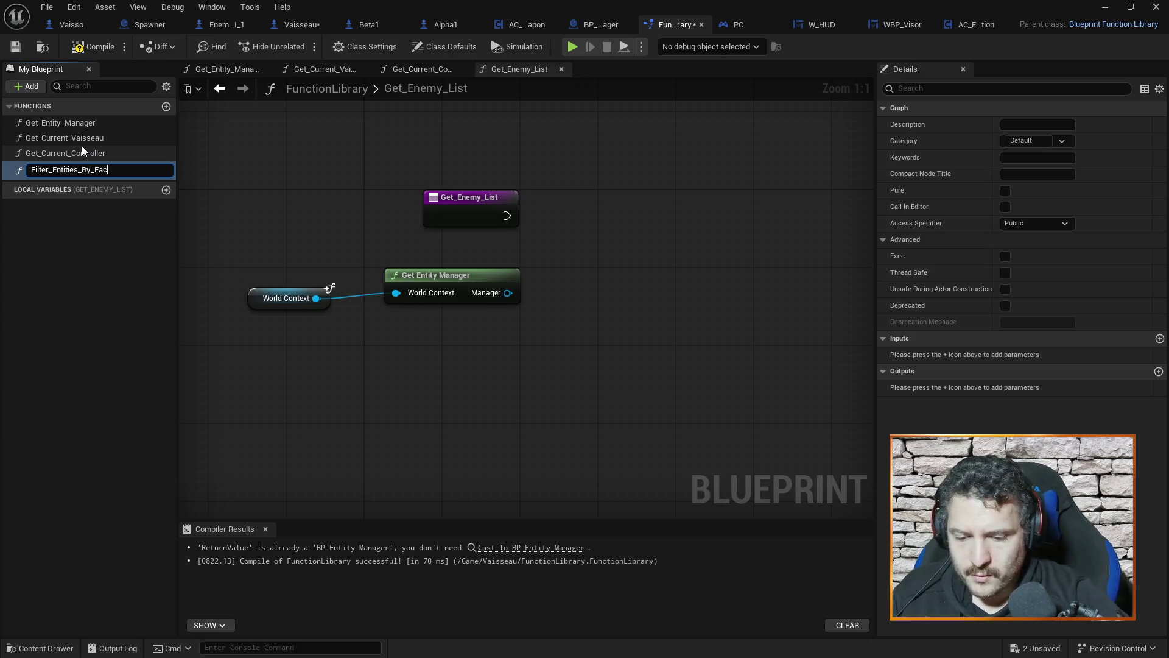
pyautogui.write('tion')
pyautogui.press('Return')
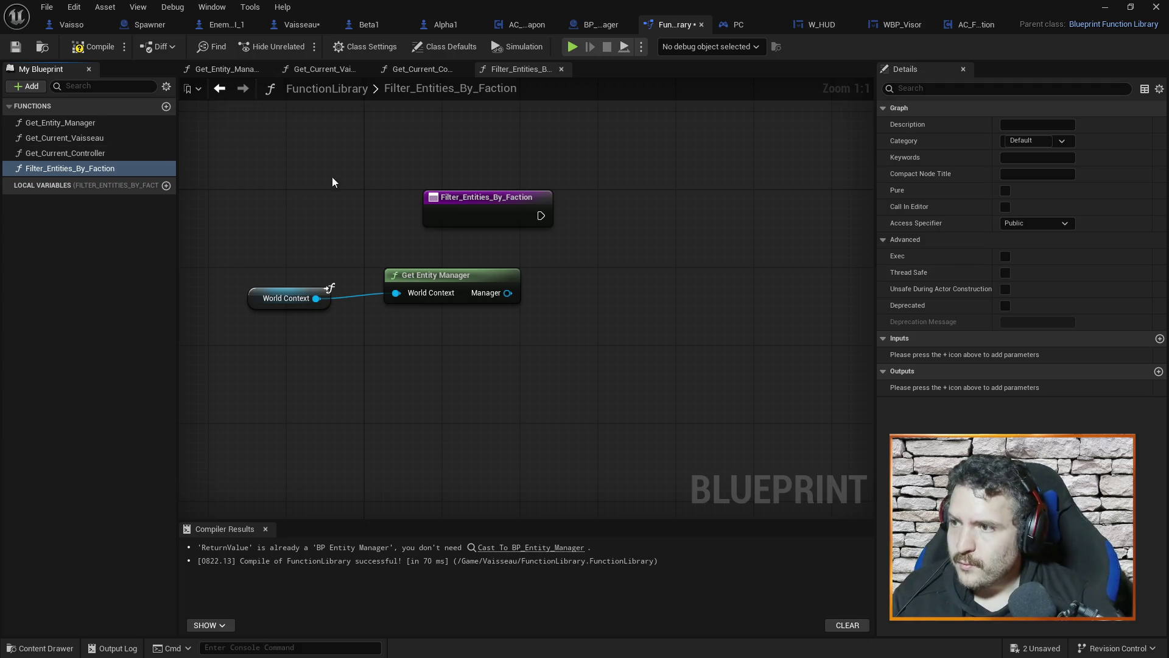
# Step: Delete the World Context and Get Entity Manager nodes, leaving only the entry node
pyautogui.moveTo(494, 194); pyautogui.dragTo(466, 184)
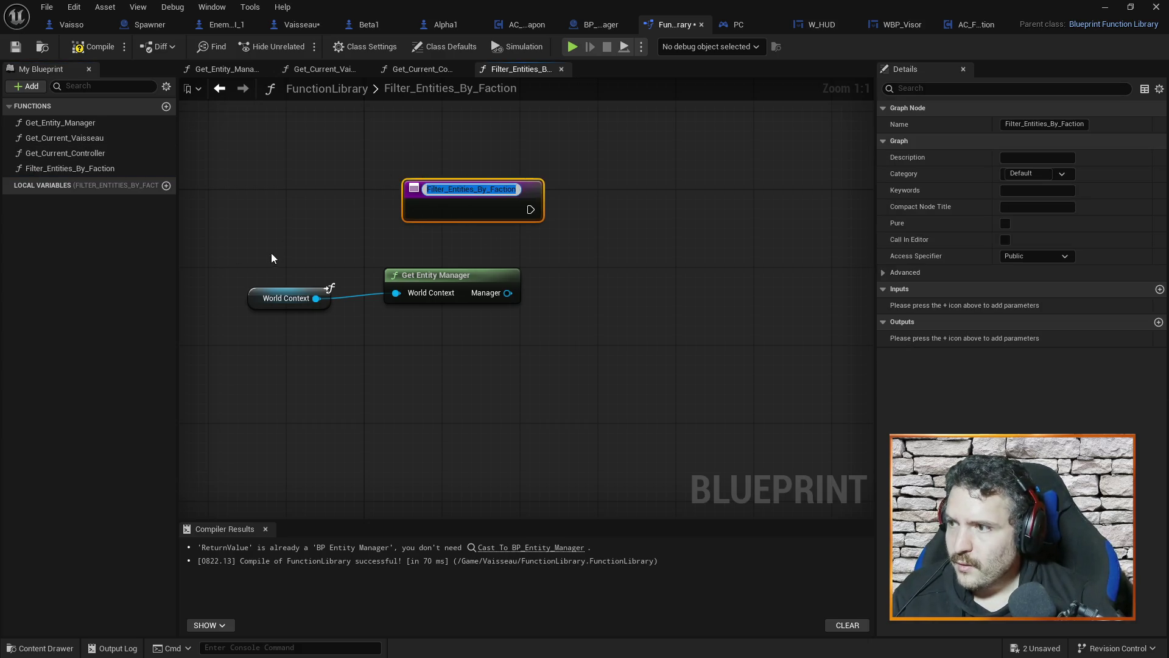
pyautogui.moveTo(272, 254); pyautogui.dragTo(528, 354)
pyautogui.press('Delete')
pyautogui.click(469, 210)
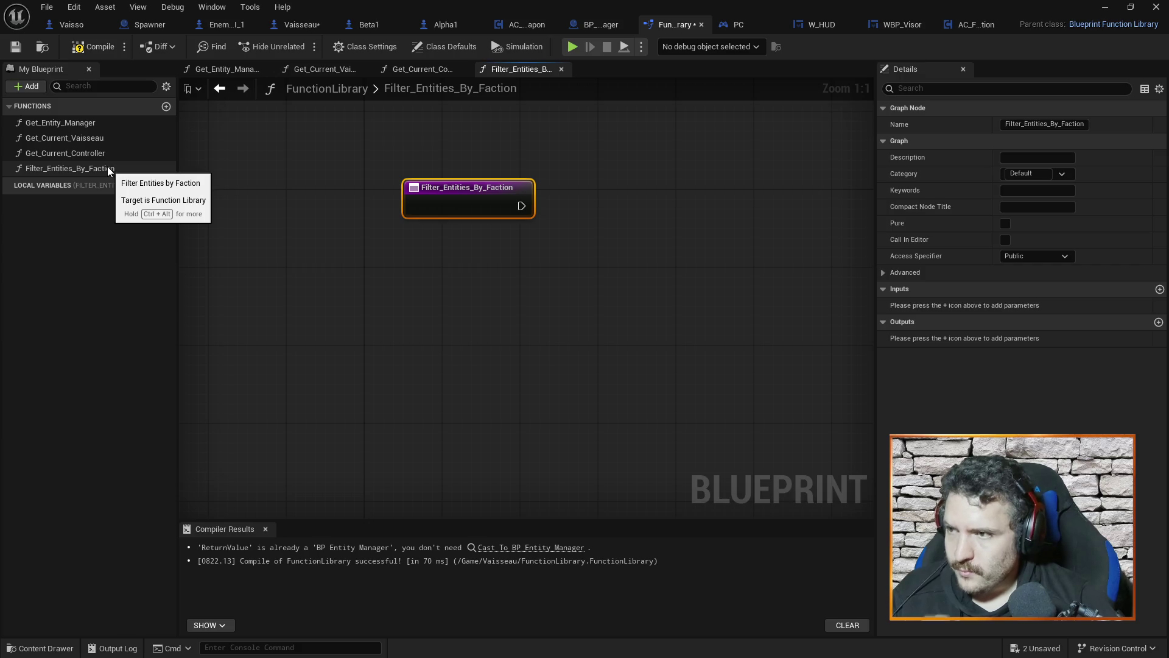
# Step: Undo the deletion to restore the World Context and Get Entity Manager nodes
pyautogui.click(378, 302)
pyautogui.hotkey('ctrl', 'z')
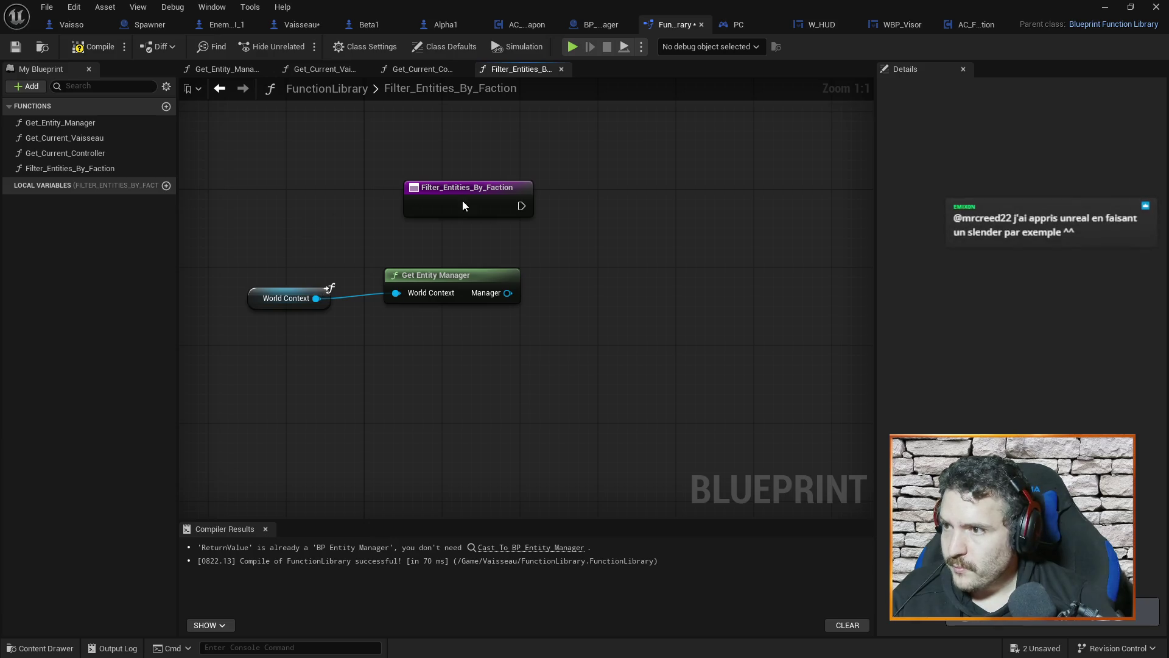
pyautogui.click(462, 201)
# Step: Add a Faction input of type Enum Faction to Filter_Entities_By_Faction
pyautogui.click(1160, 289)
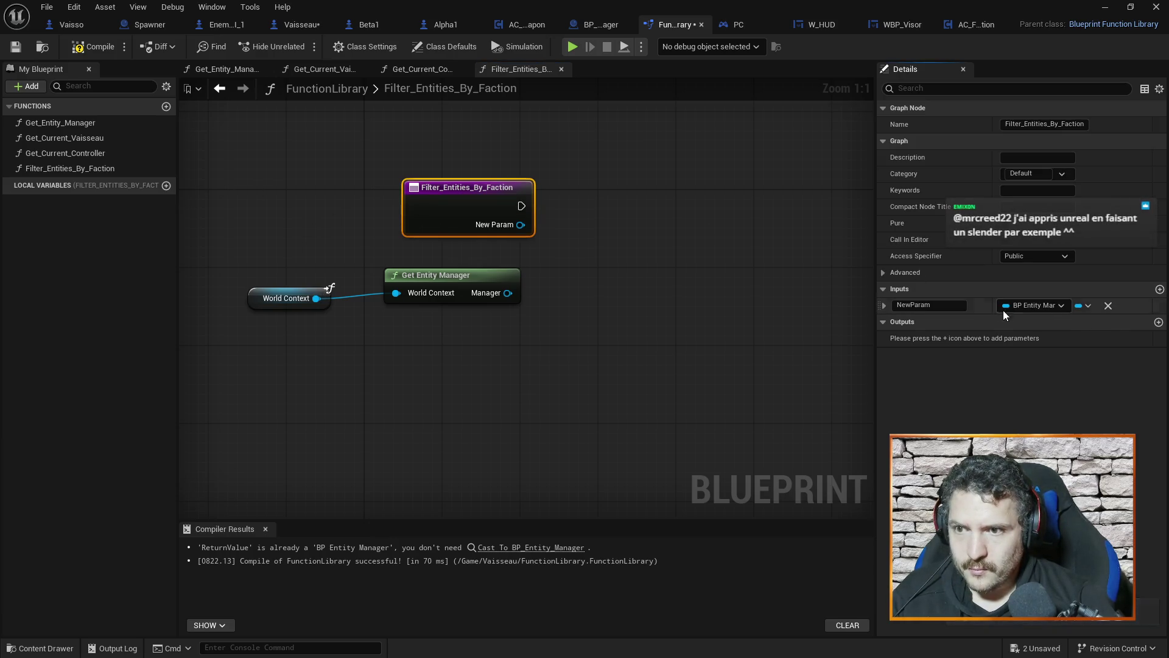
pyautogui.click(952, 303)
pyautogui.write('Faction')
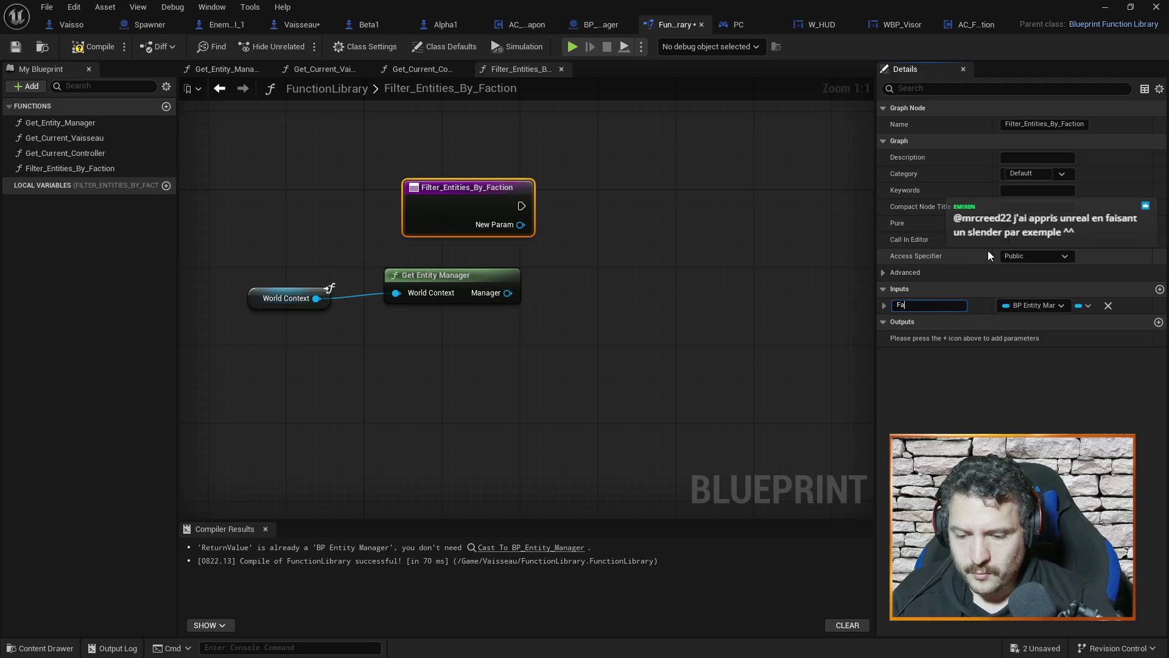
pyautogui.press('Return')
pyautogui.click(1040, 303)
pyautogui.write('fact')
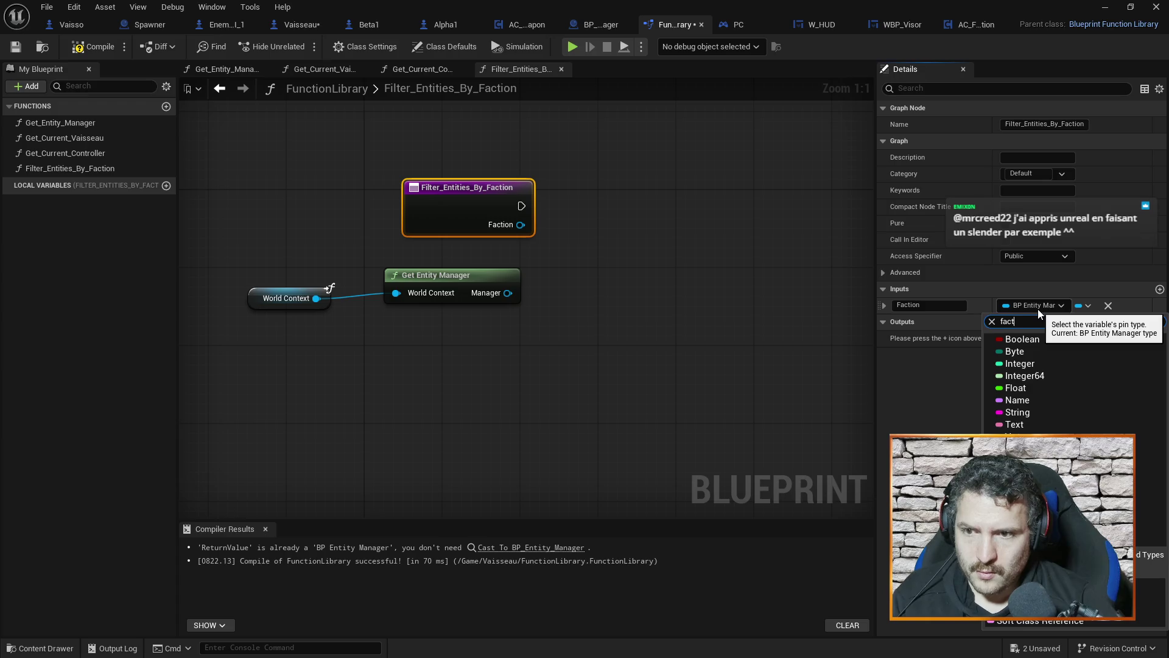
pyautogui.write('ion')
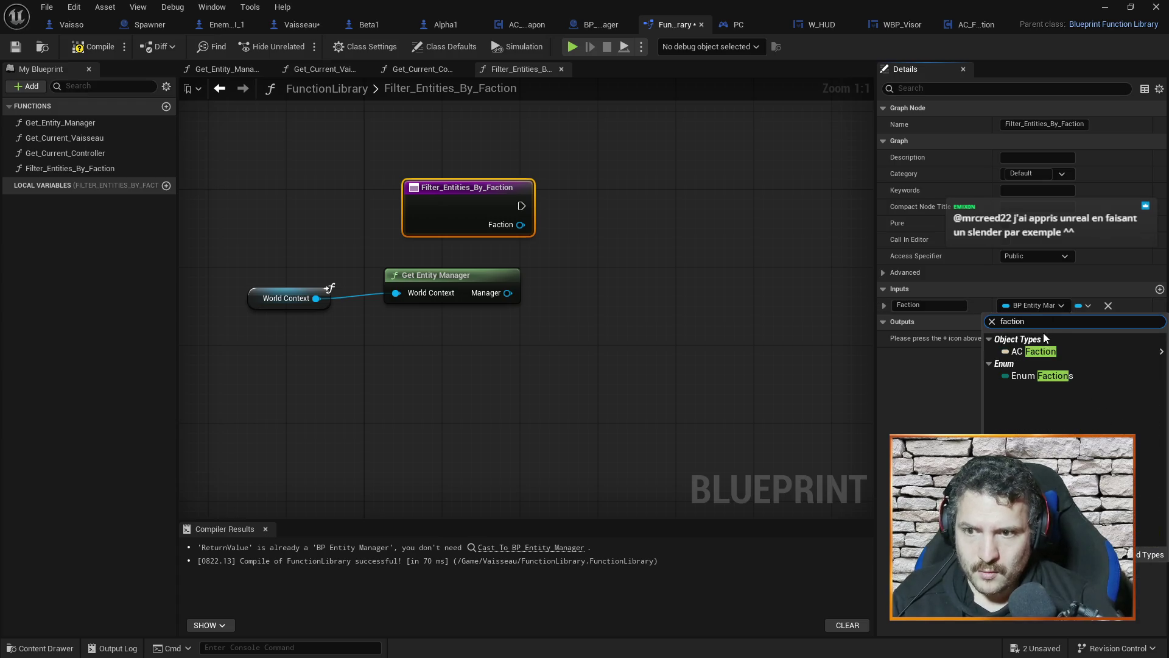
pyautogui.click(1043, 375)
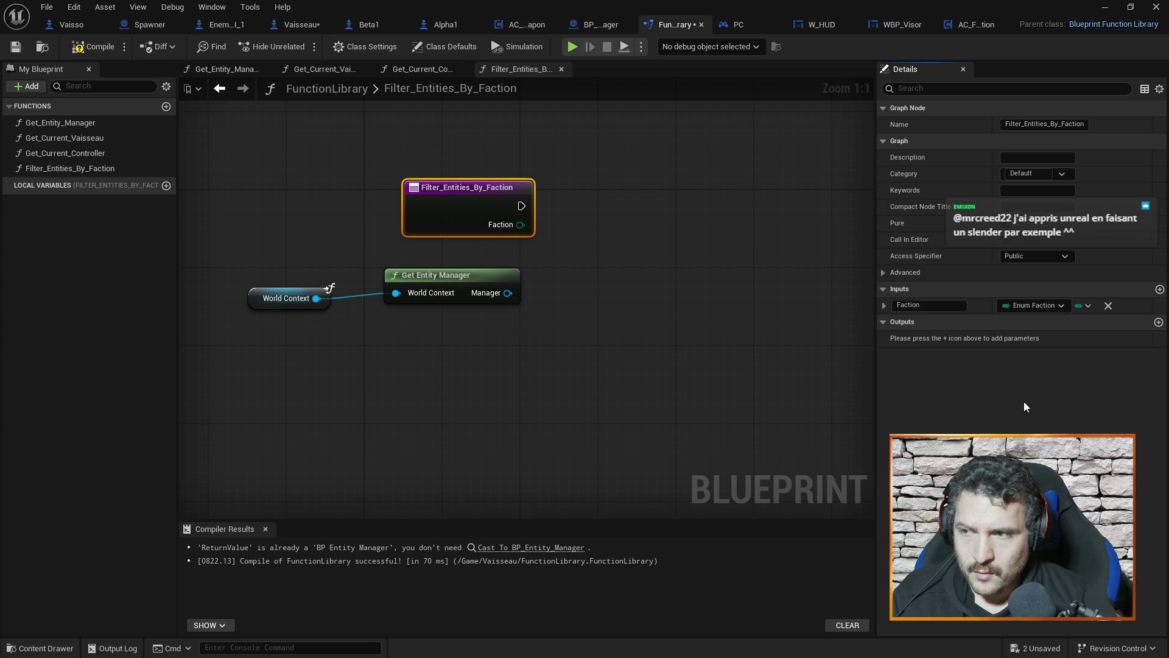
pyautogui.moveTo(213, 266)
pyautogui.mouseDown()
pyautogui.moveTo(366, 335)
pyautogui.moveTo(531, 381)
pyautogui.mouseUp()
# Step: Add a Target List getter from Get Entity Manager, then compile and save the library
pyautogui.moveTo(473, 273); pyautogui.dragTo(648, 302)
pyautogui.write('get target li')
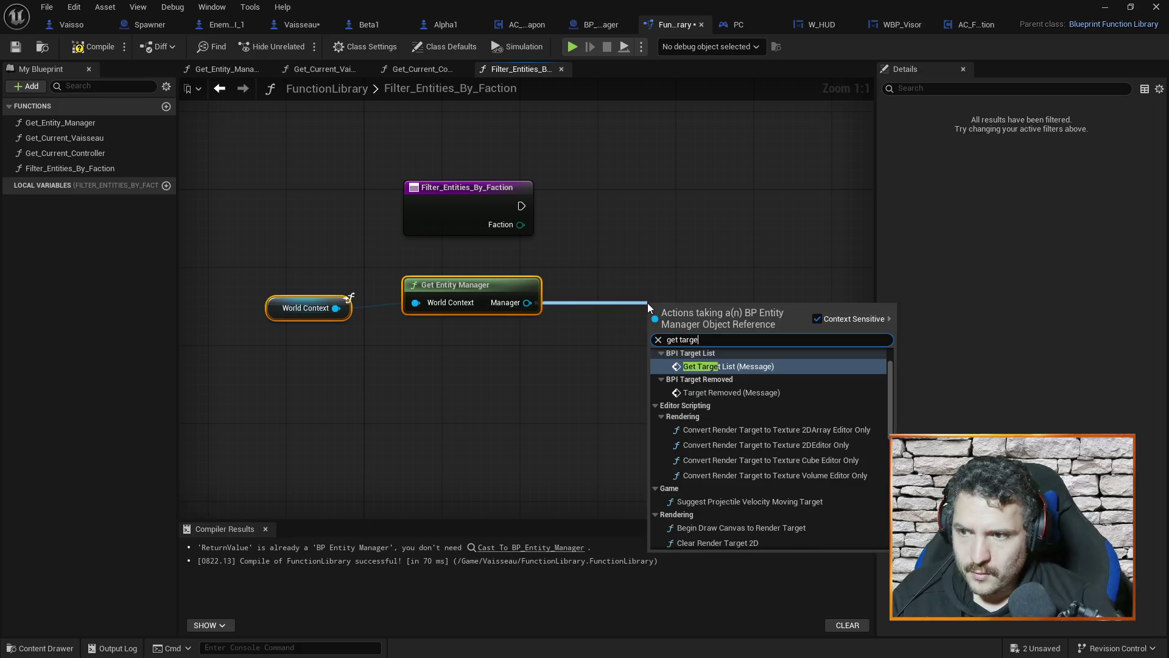
pyautogui.click(701, 509)
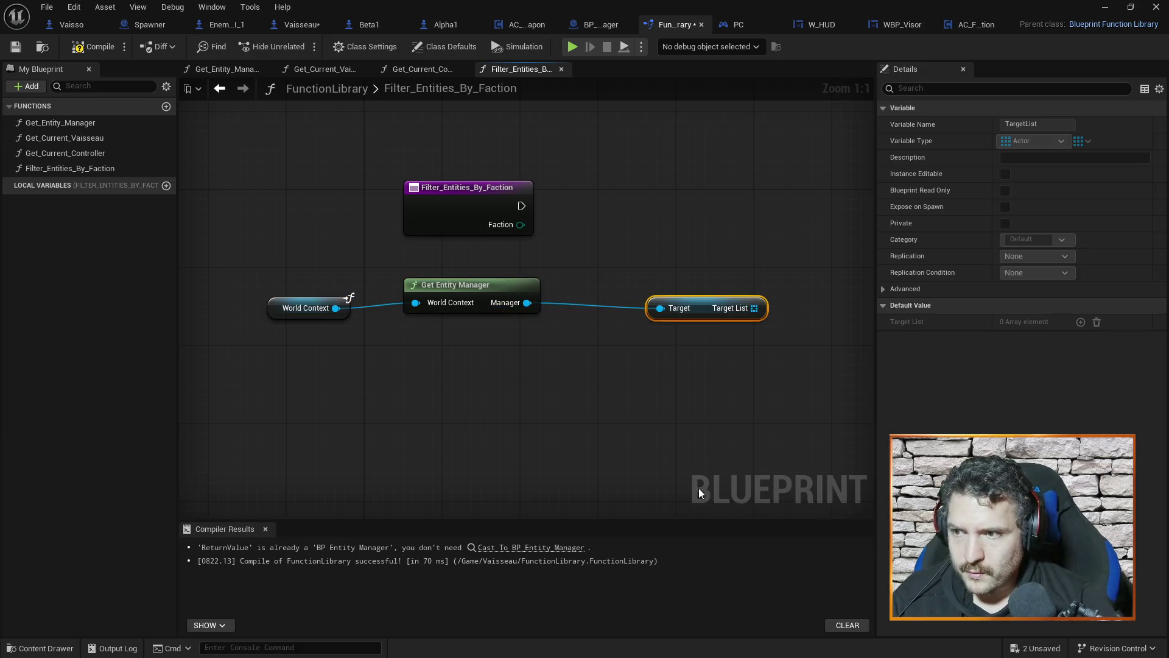
pyautogui.moveTo(689, 302); pyautogui.dragTo(637, 294)
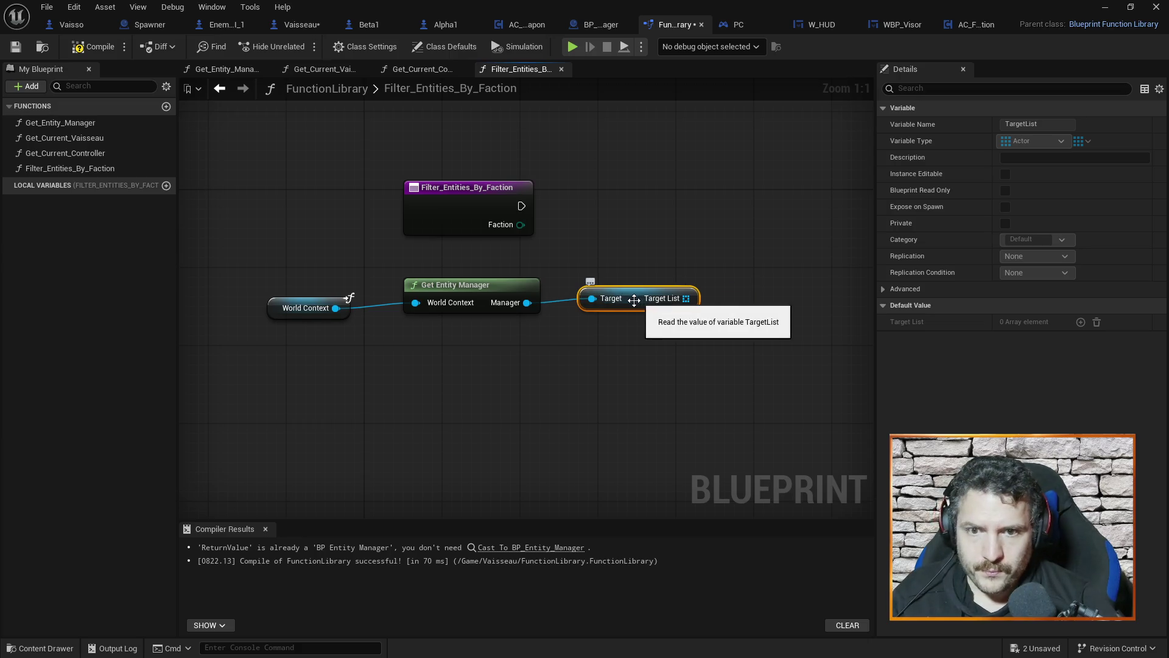
pyautogui.hotkey('ctrl', 's')
pyautogui.click(108, 46)
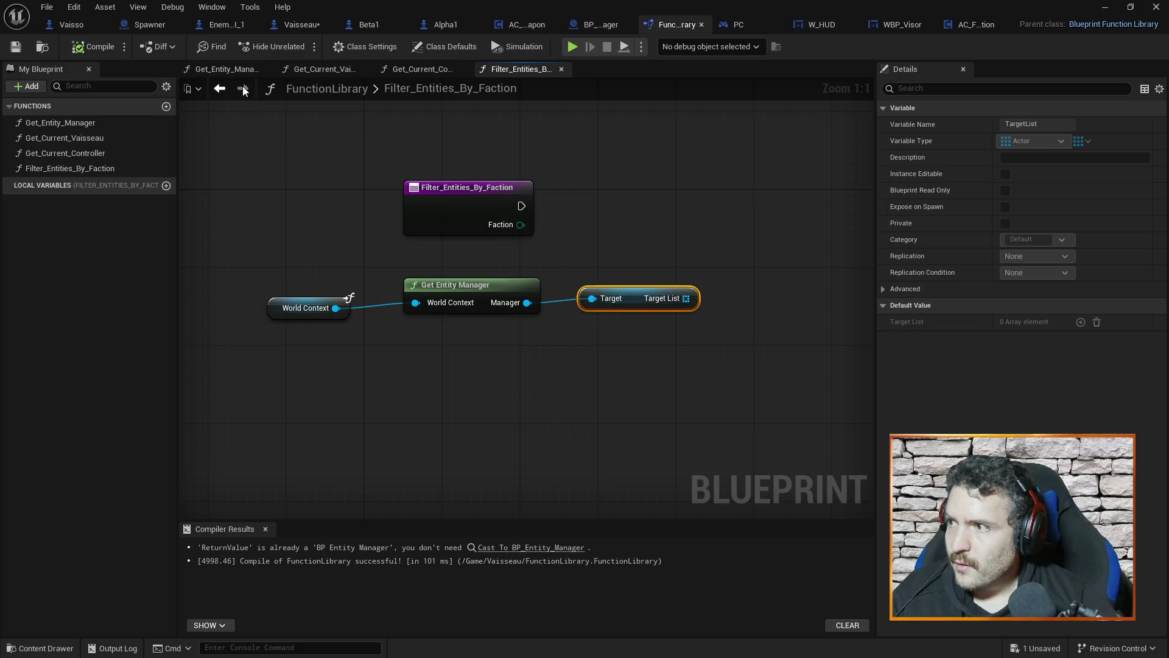
# Step: Shift the World Context, Get Entity Manager and Target List nodes left, then add a local variable
pyautogui.moveTo(731, 238)
pyautogui.mouseDown()
pyautogui.moveTo(609, 258)
pyautogui.moveTo(664, 274)
pyautogui.mouseUp()
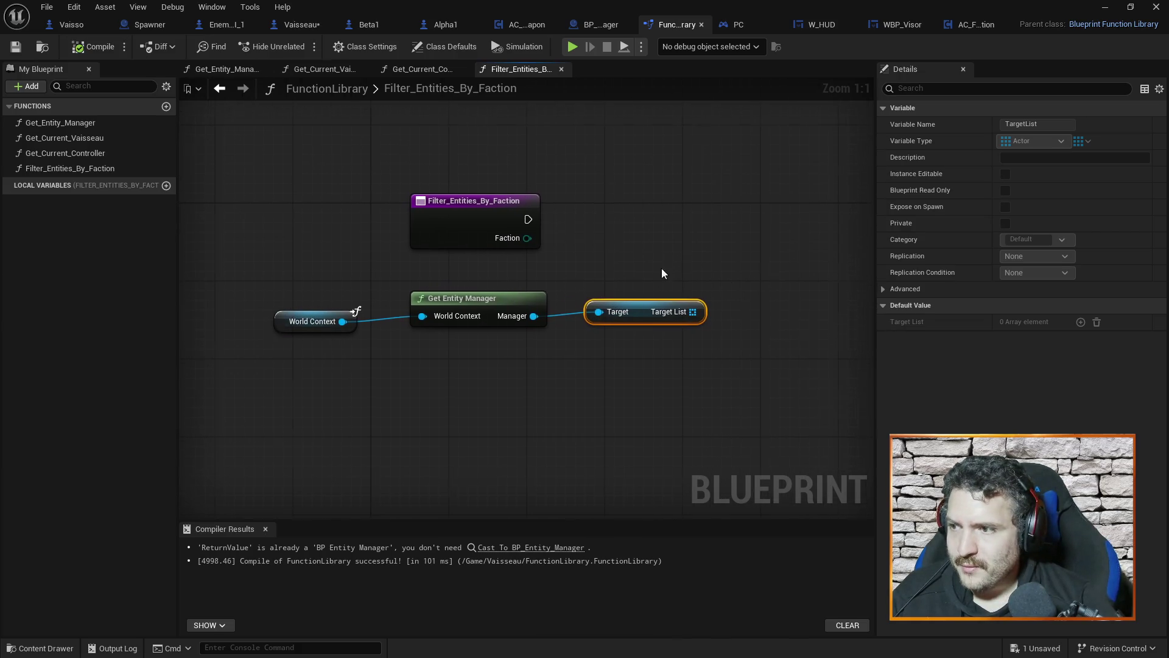
pyautogui.moveTo(339, 310); pyautogui.dragTo(631, 315)
pyautogui.moveTo(501, 301); pyautogui.dragTo(357, 298)
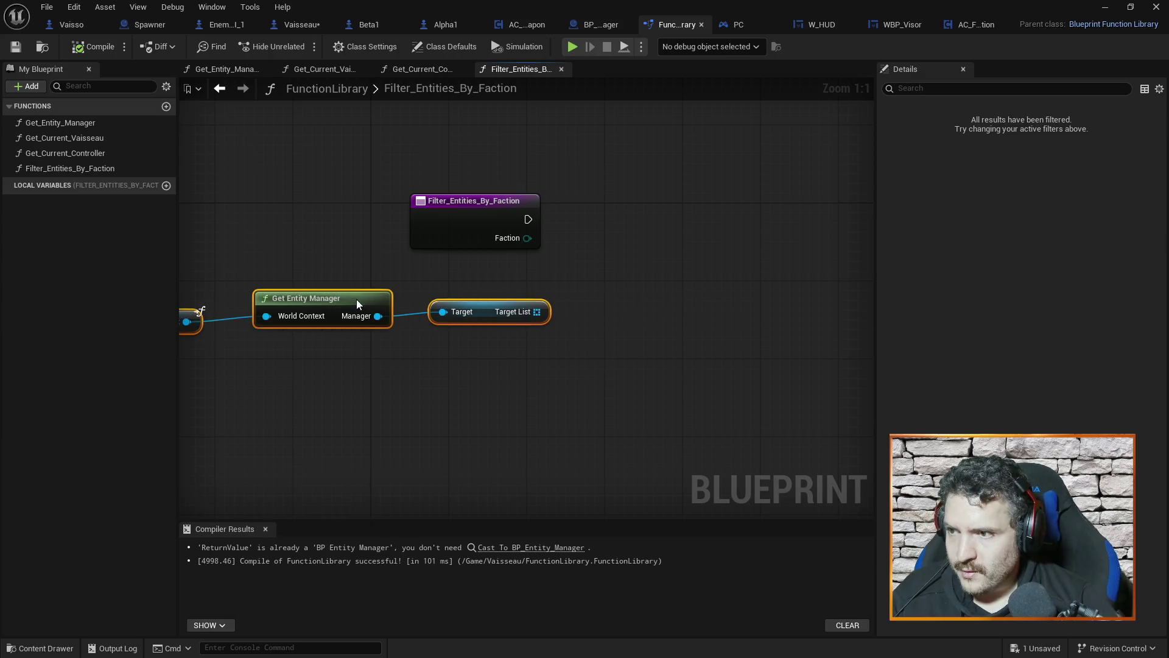
pyautogui.click(629, 265)
pyautogui.moveTo(702, 272); pyautogui.dragTo(616, 247)
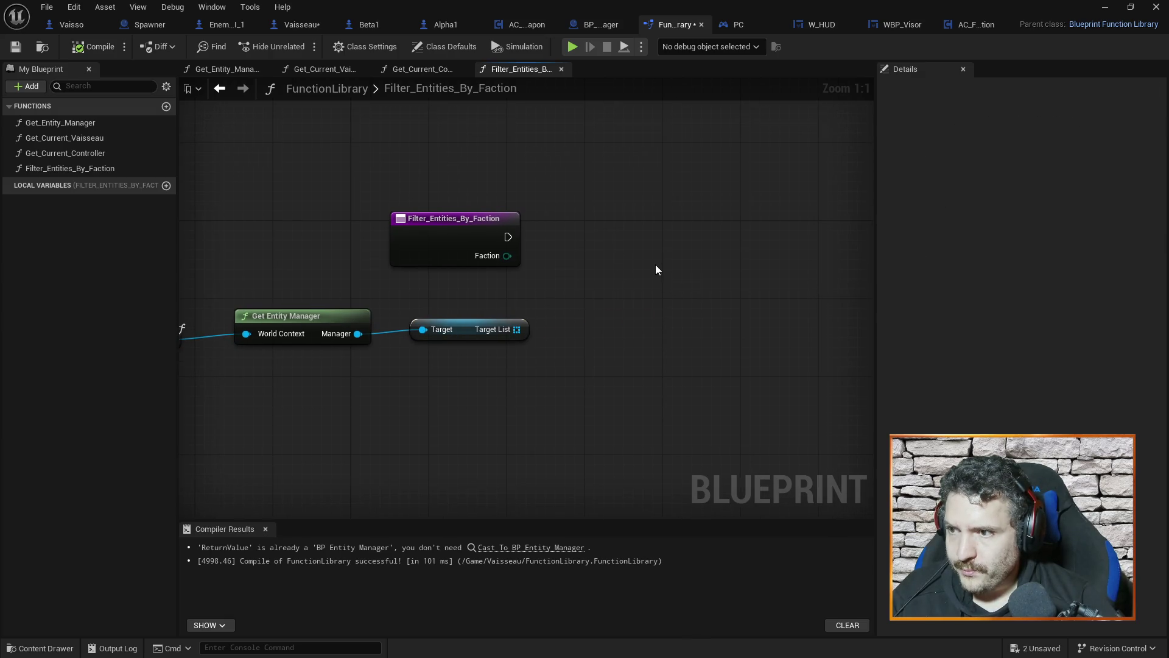
pyautogui.click(165, 185)
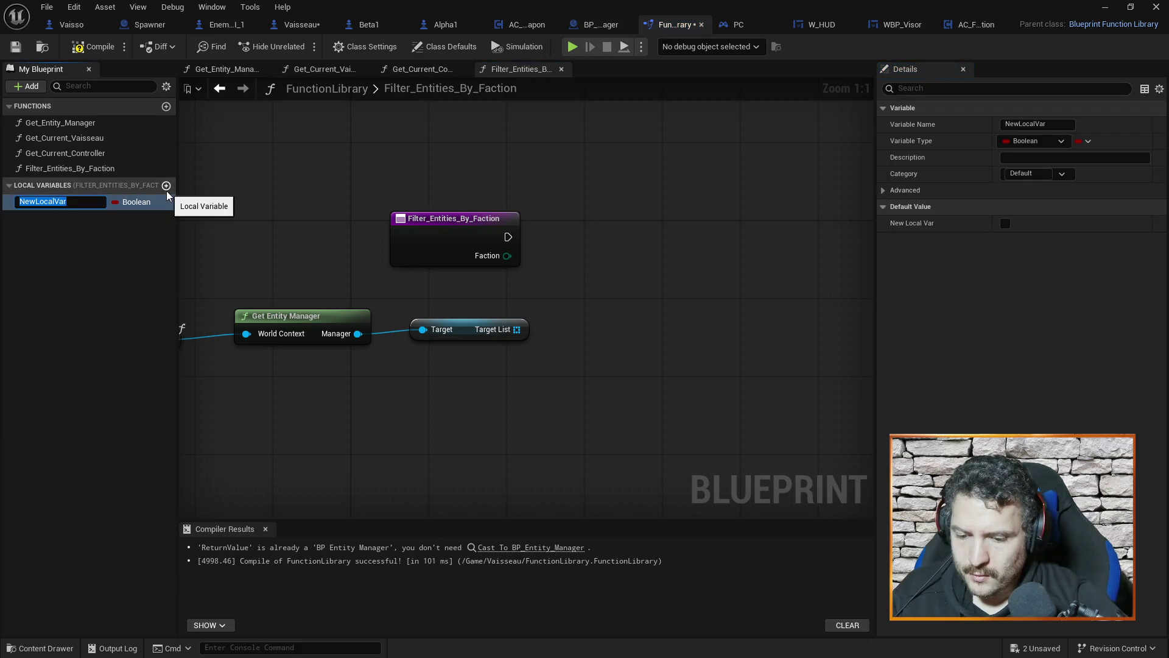
# Step: Name the local variable Tri Targets and type it as an array of Actor object references
pyautogui.write('Tr')
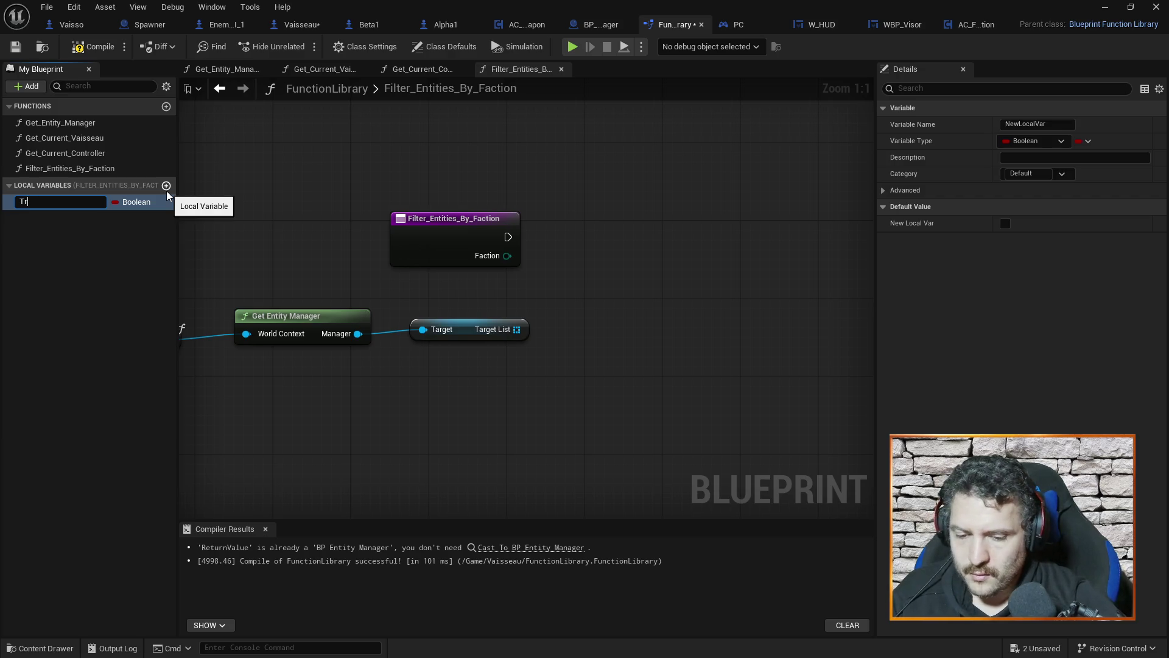
pyautogui.write('its')
pyautogui.press('Return')
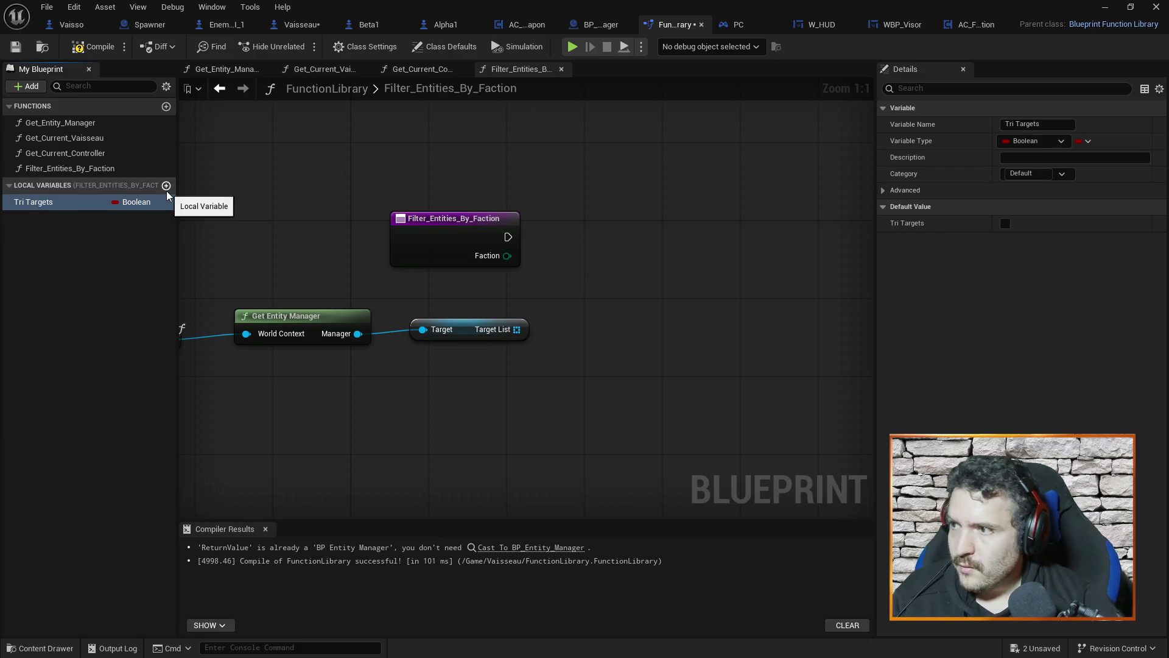
pyautogui.click(146, 203)
pyautogui.write('actor')
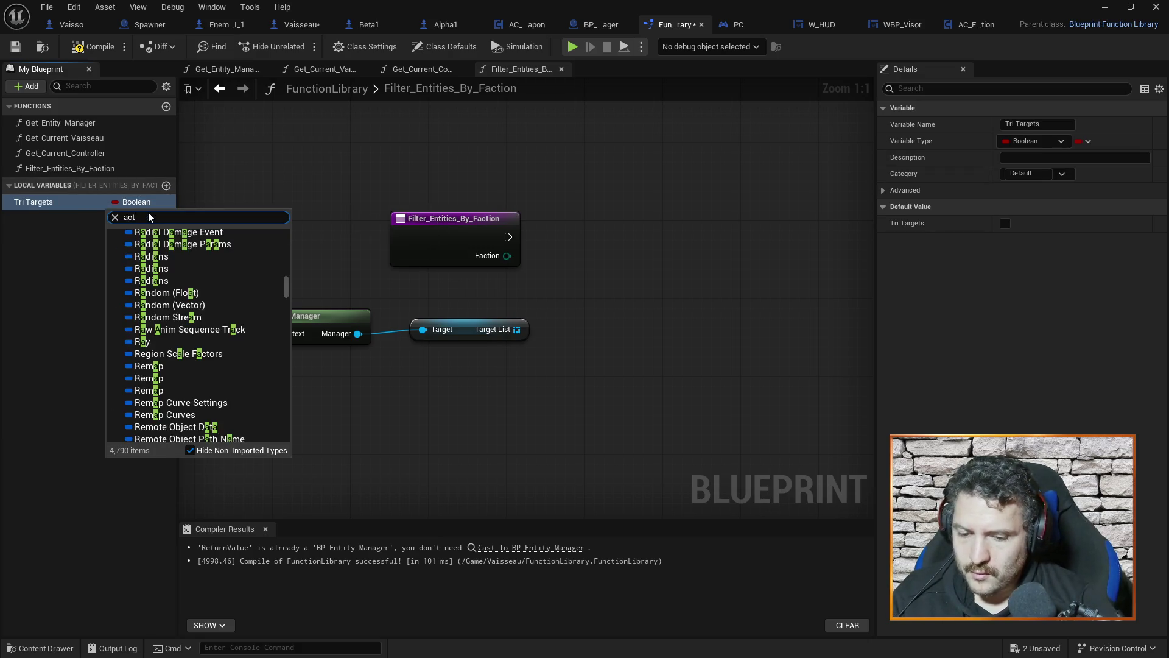
pyautogui.moveTo(146, 342)
pyautogui.click(323, 342)
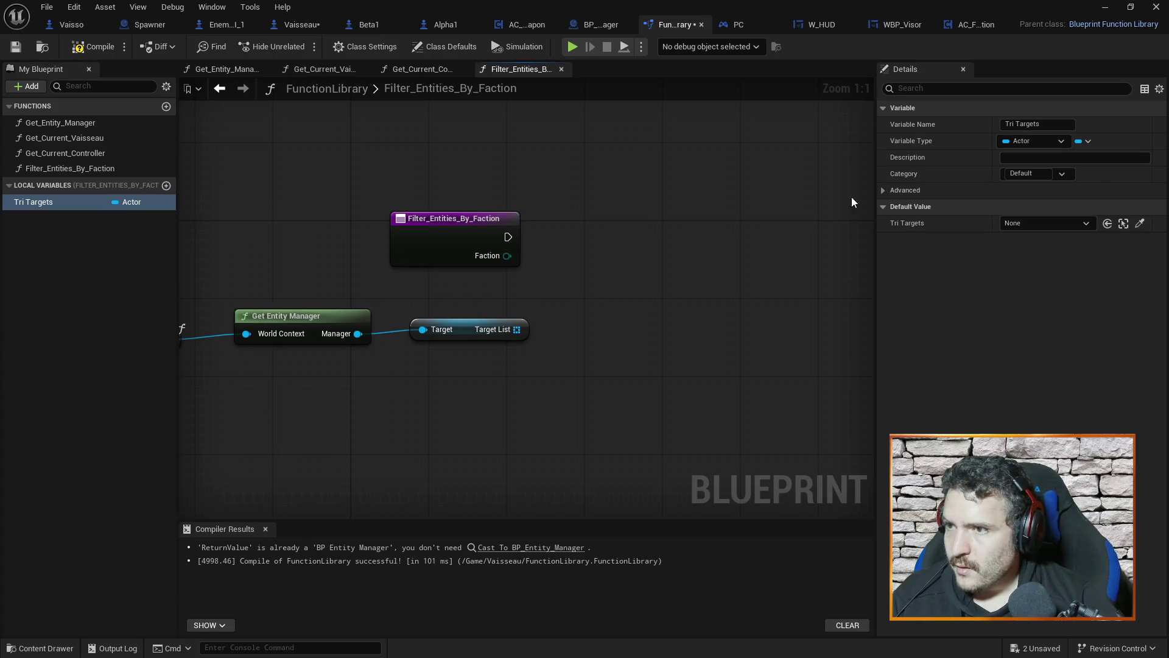
pyautogui.click(1087, 142)
pyautogui.click(1075, 176)
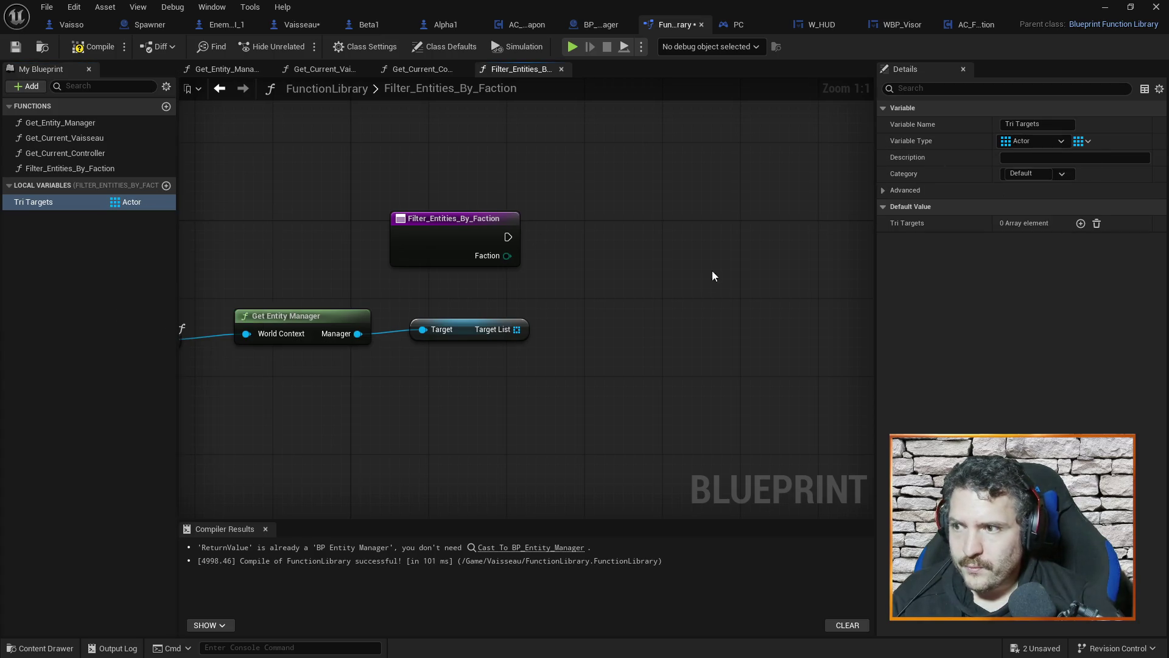
pyautogui.moveTo(600, 317)
pyautogui.mouseDown()
pyautogui.moveTo(546, 292)
pyautogui.moveTo(608, 364)
pyautogui.mouseUp()
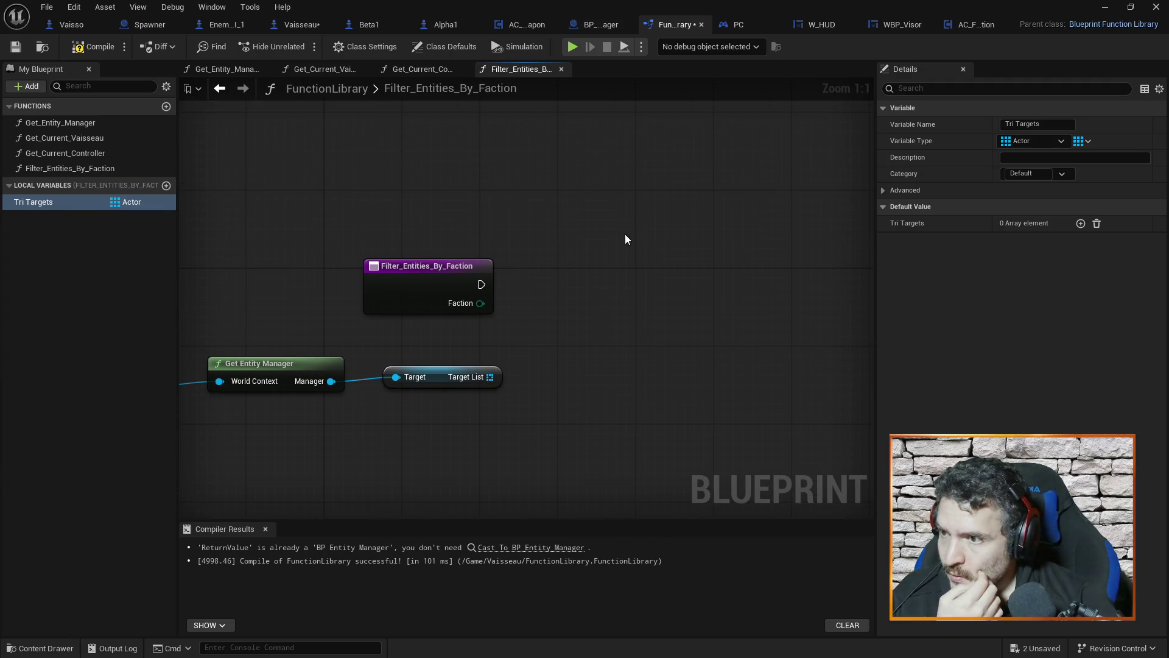
pyautogui.moveTo(626, 234); pyautogui.dragTo(550, 227)
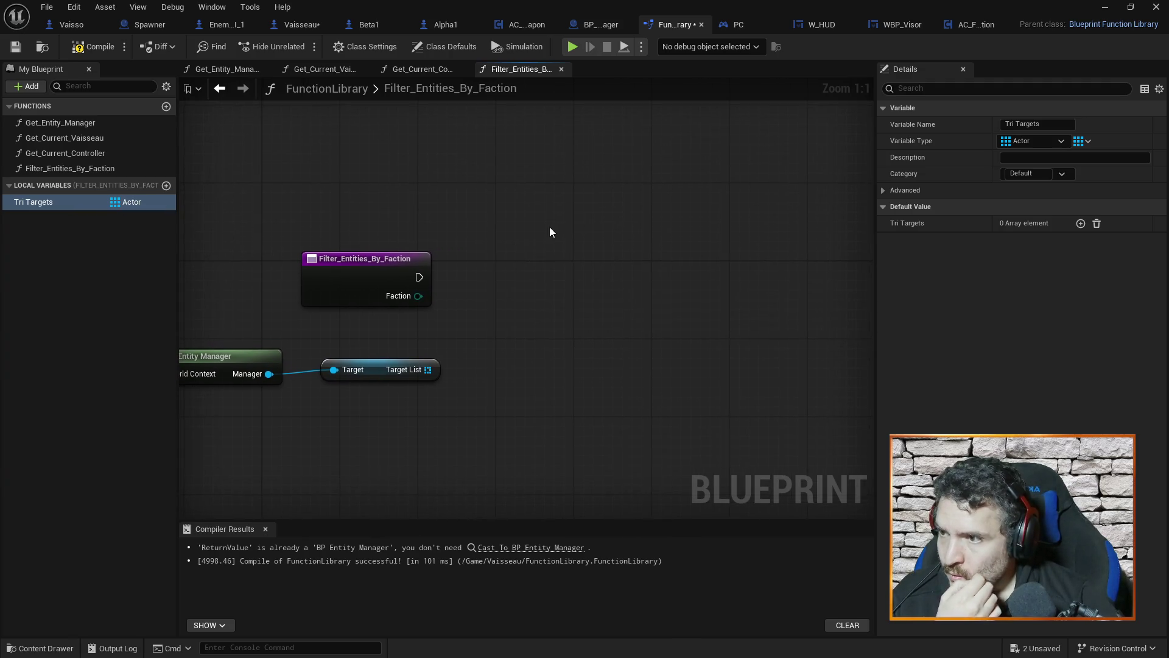
# Step: Add a For Each Loop driven by the function entry, iterating over the Target List
pyautogui.rightClick(486, 281)
pyautogui.write('for each')
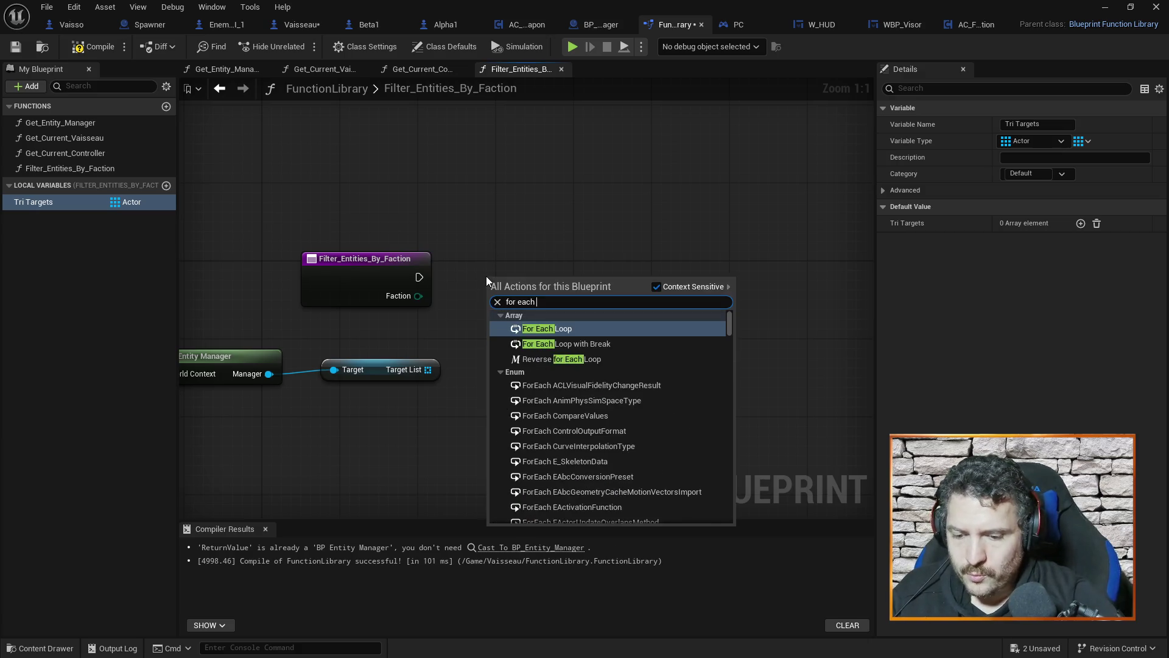
pyautogui.write(' loop')
pyautogui.click(547, 345)
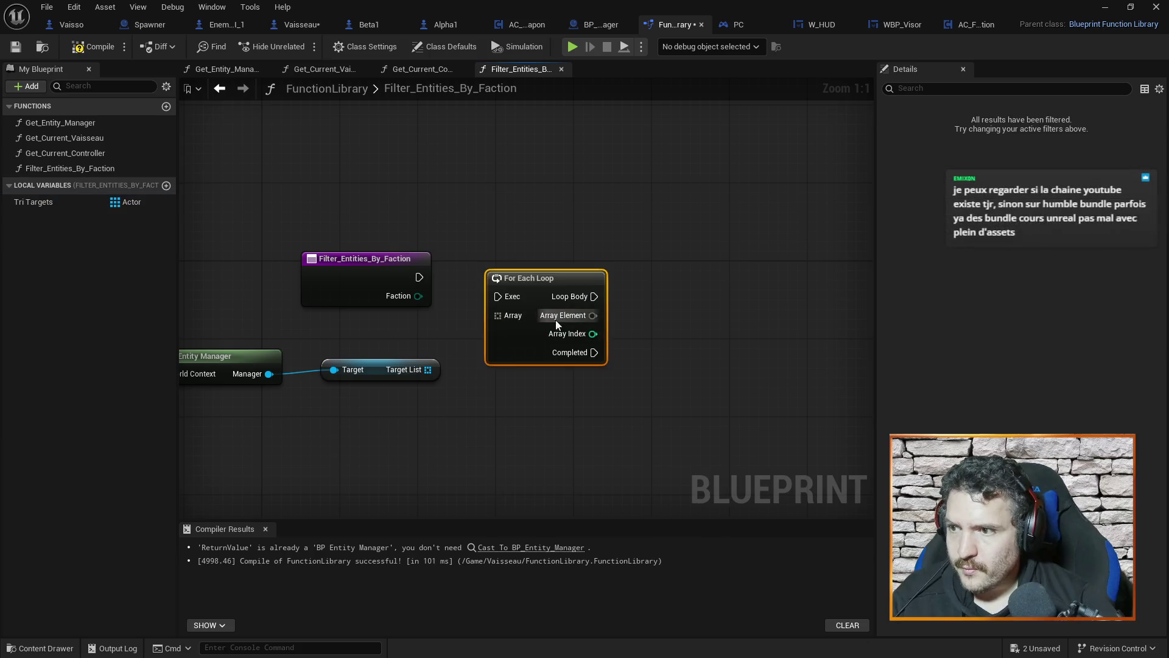
pyautogui.moveTo(537, 280); pyautogui.dragTo(528, 261)
pyautogui.moveTo(419, 277); pyautogui.dragTo(496, 273)
pyautogui.moveTo(426, 370); pyautogui.dragTo(488, 293)
pyautogui.moveTo(726, 298); pyautogui.dragTo(591, 295)
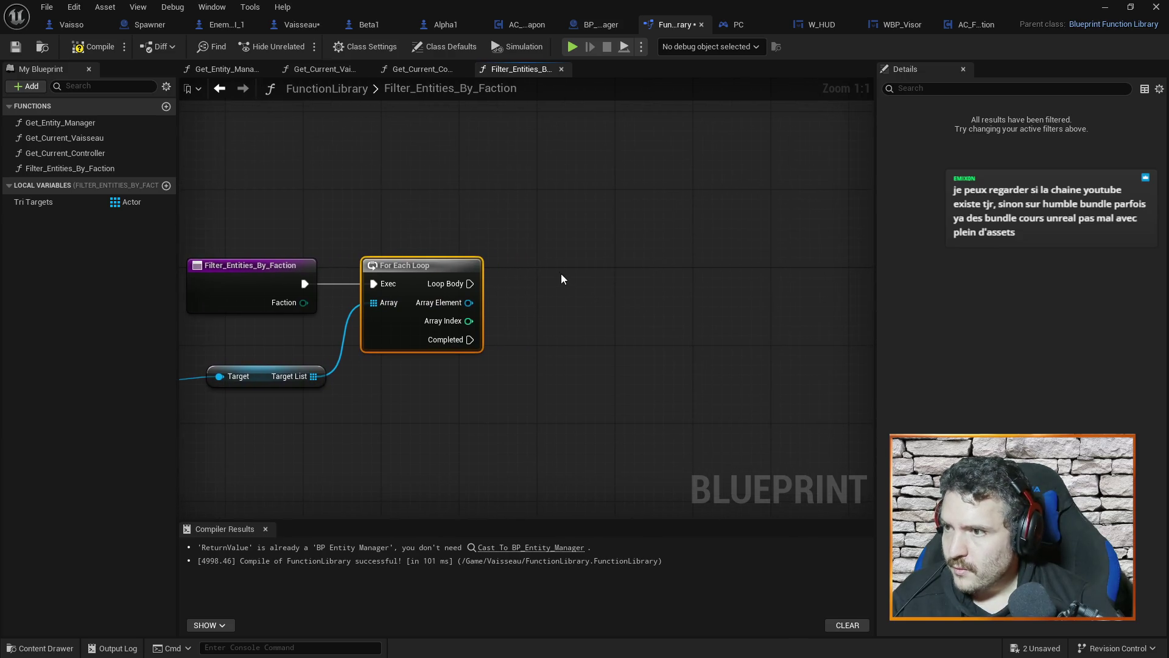
pyautogui.rightClick(563, 247)
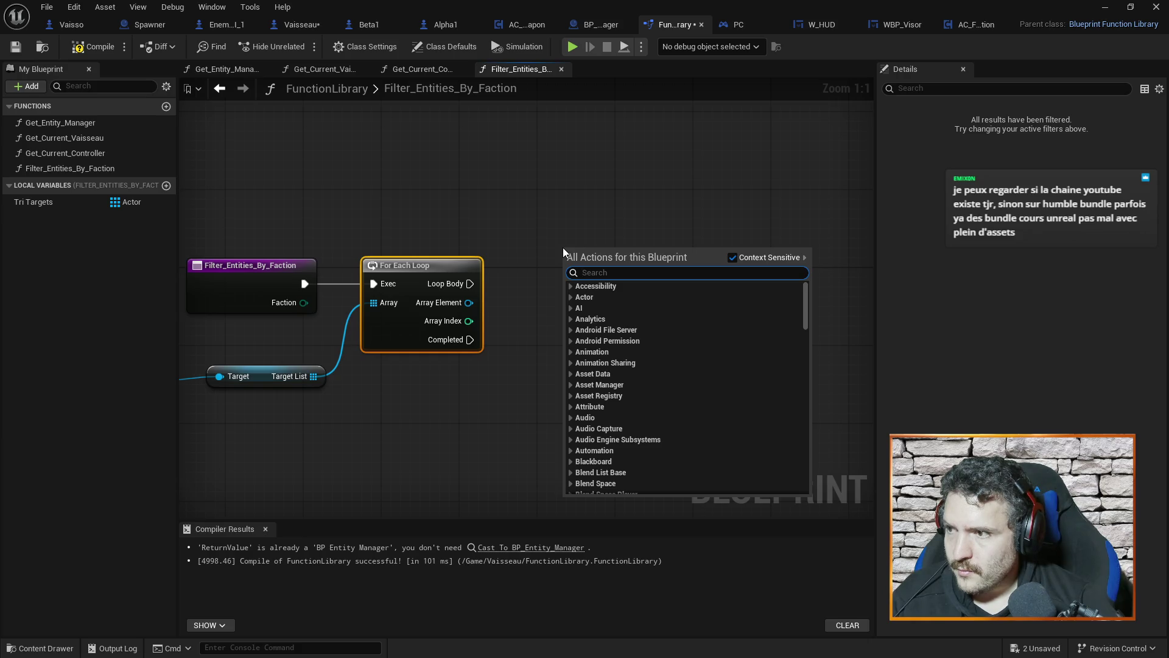
pyautogui.click(532, 240)
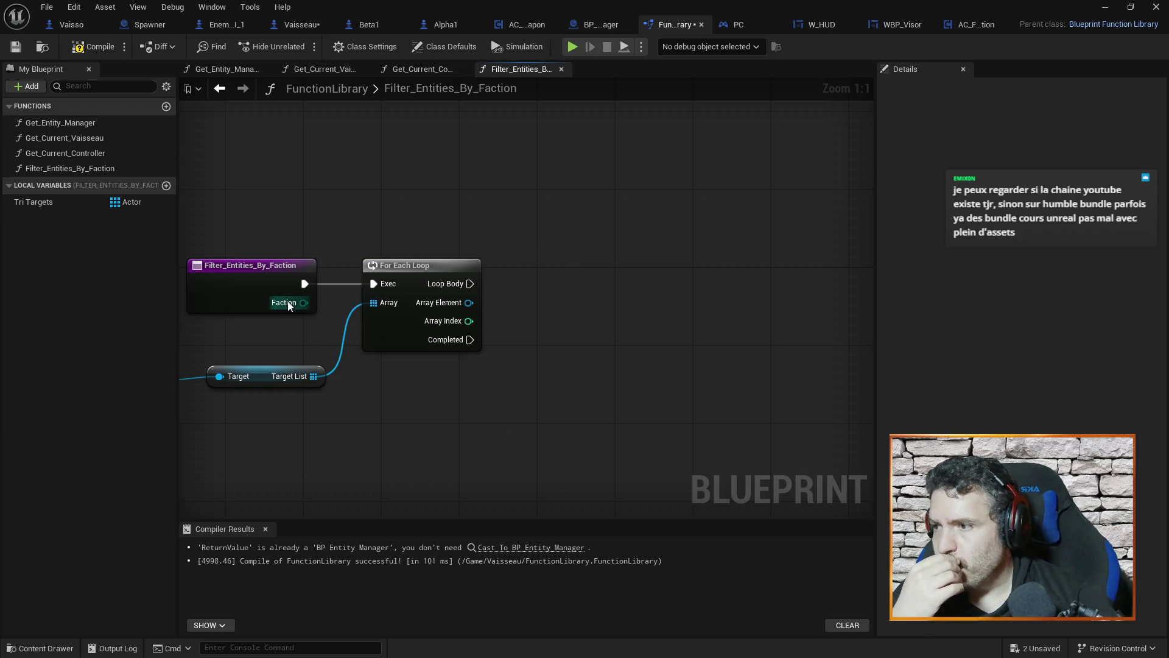
# Step: Add a Get Component by Class node fed by the loop's Array Element
pyautogui.moveTo(469, 284)
pyautogui.mouseDown()
pyautogui.moveTo(513, 276)
pyautogui.moveTo(594, 298)
pyautogui.mouseUp()
pyautogui.click(495, 278)
pyautogui.write('get')
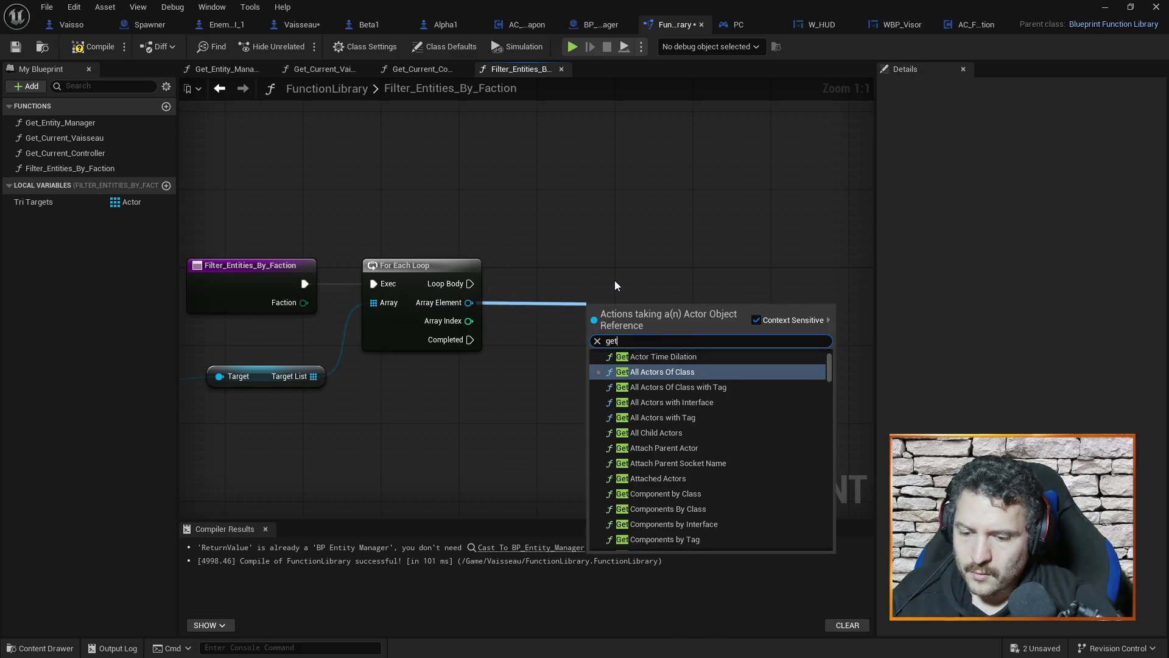
pyautogui.write(' faction')
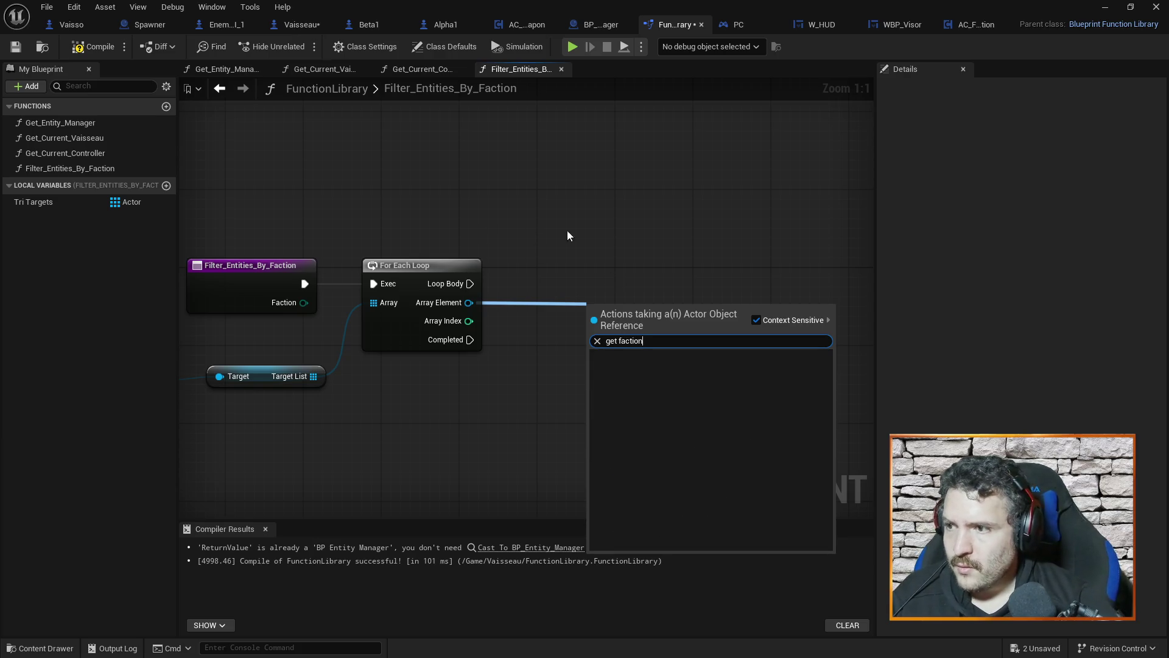
pyautogui.click(559, 334)
pyautogui.moveTo(469, 303); pyautogui.dragTo(568, 305)
pyautogui.write('get compon')
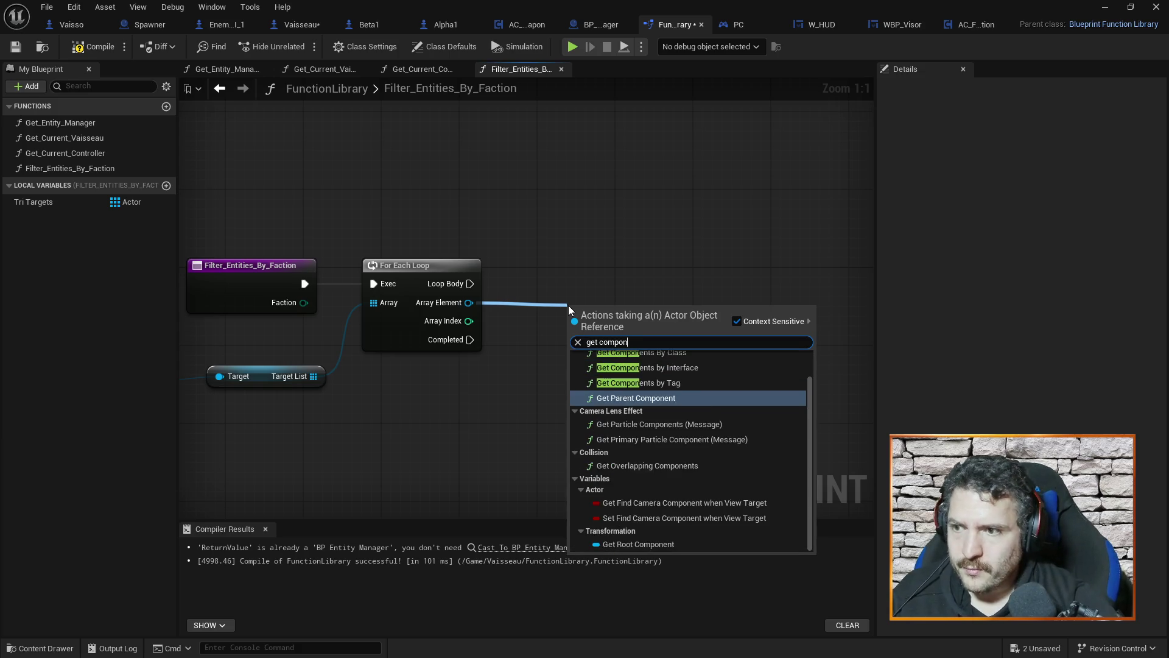
pyautogui.scroll(2, 714, 389)
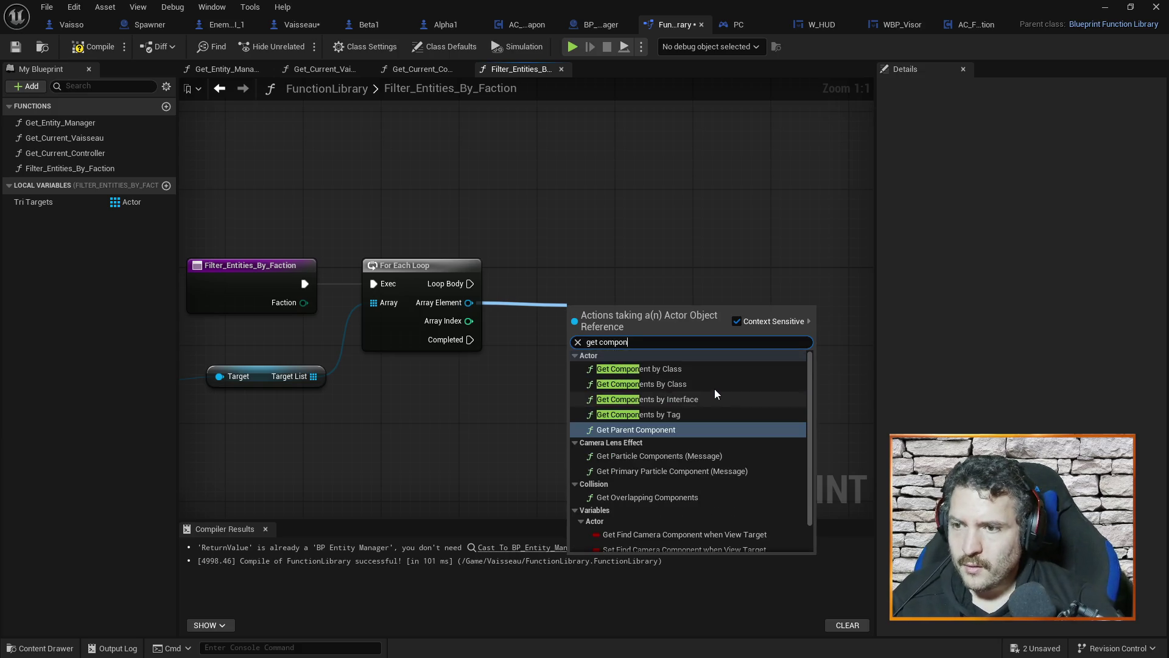
pyautogui.click(671, 369)
# Step: Set its Component Class to AC_Faction and reposition the node
pyautogui.click(609, 309)
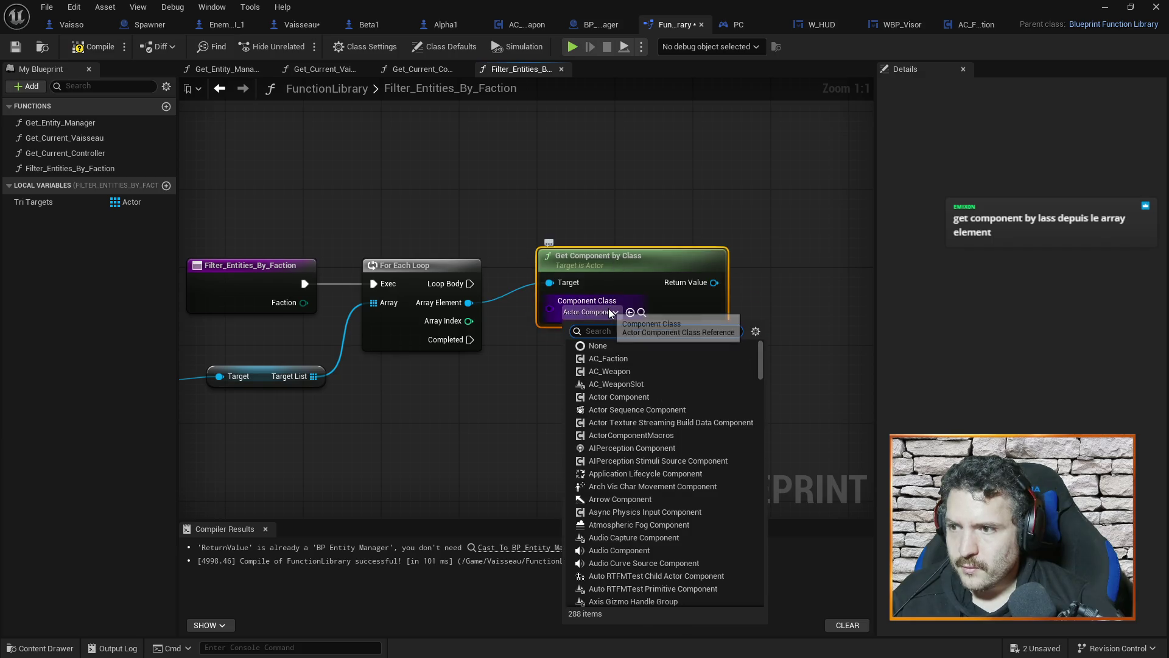
pyautogui.write('ac')
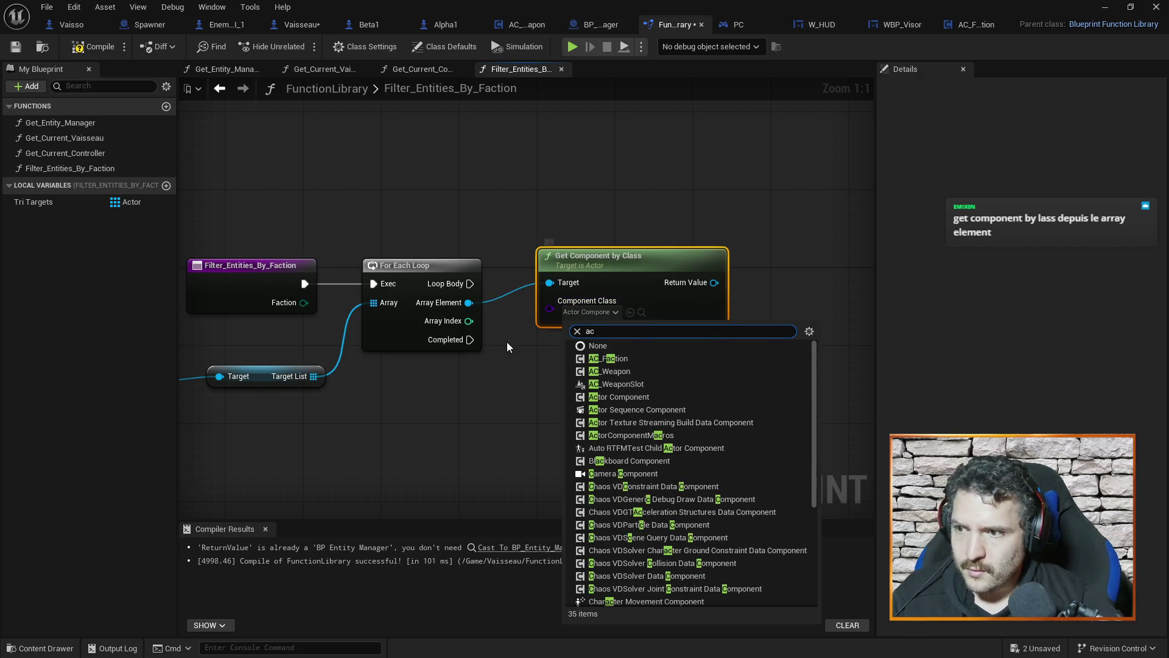
pyautogui.click(609, 358)
pyautogui.moveTo(708, 219); pyautogui.dragTo(681, 170)
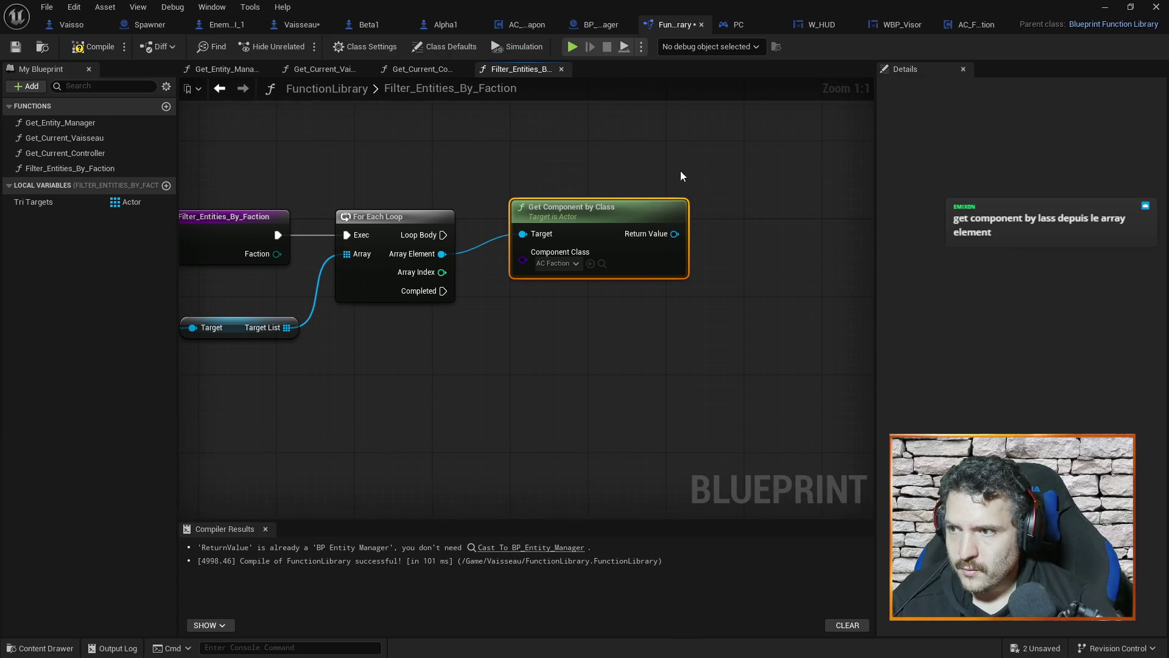
pyautogui.moveTo(597, 203); pyautogui.dragTo(607, 223)
pyautogui.moveTo(665, 197); pyautogui.dragTo(595, 196)
pyautogui.moveTo(692, 254)
pyautogui.mouseDown()
pyautogui.moveTo(762, 261)
pyautogui.moveTo(631, 263)
pyautogui.moveTo(728, 256)
pyautogui.moveTo(602, 252)
pyautogui.mouseUp()
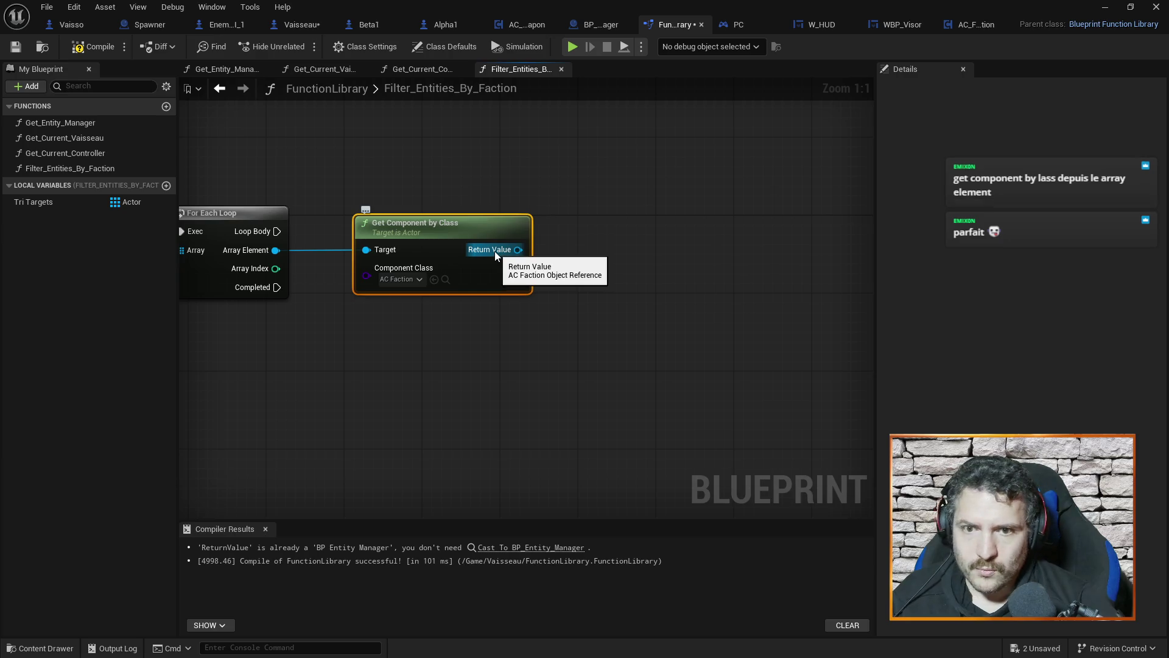
# Step: Add a Get Faction List getter off the AC Faction component's Return Value
pyautogui.moveTo(529, 256)
pyautogui.mouseDown()
pyautogui.moveTo(535, 281)
pyautogui.moveTo(627, 269)
pyautogui.mouseUp()
pyautogui.write('get fac')
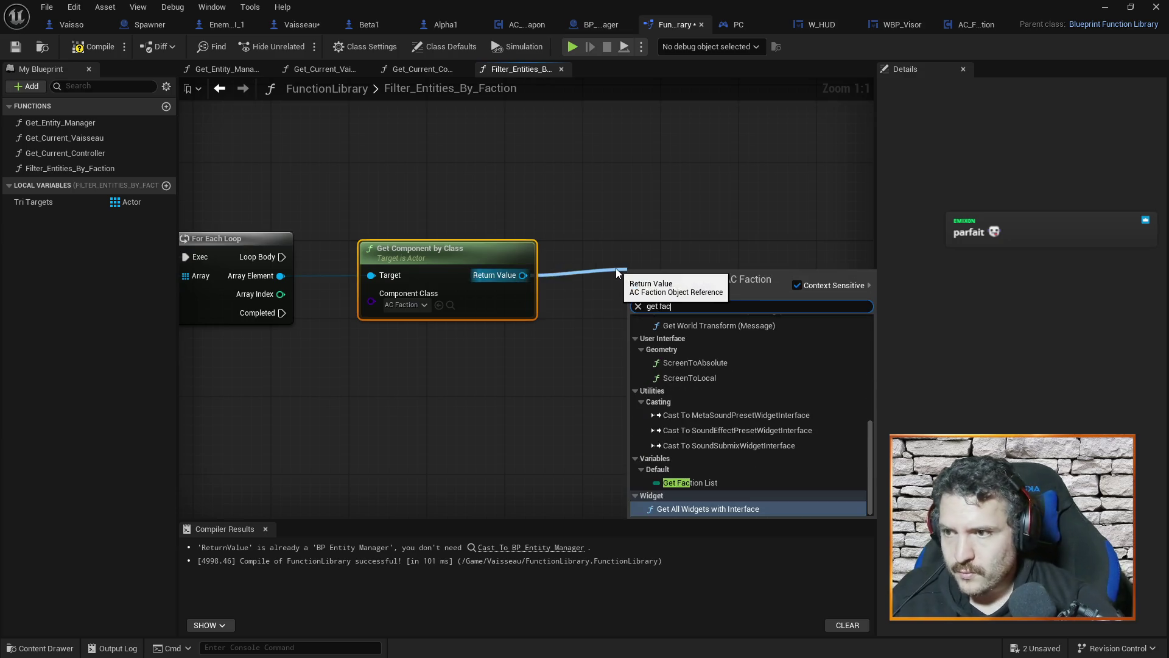
pyautogui.click(726, 480)
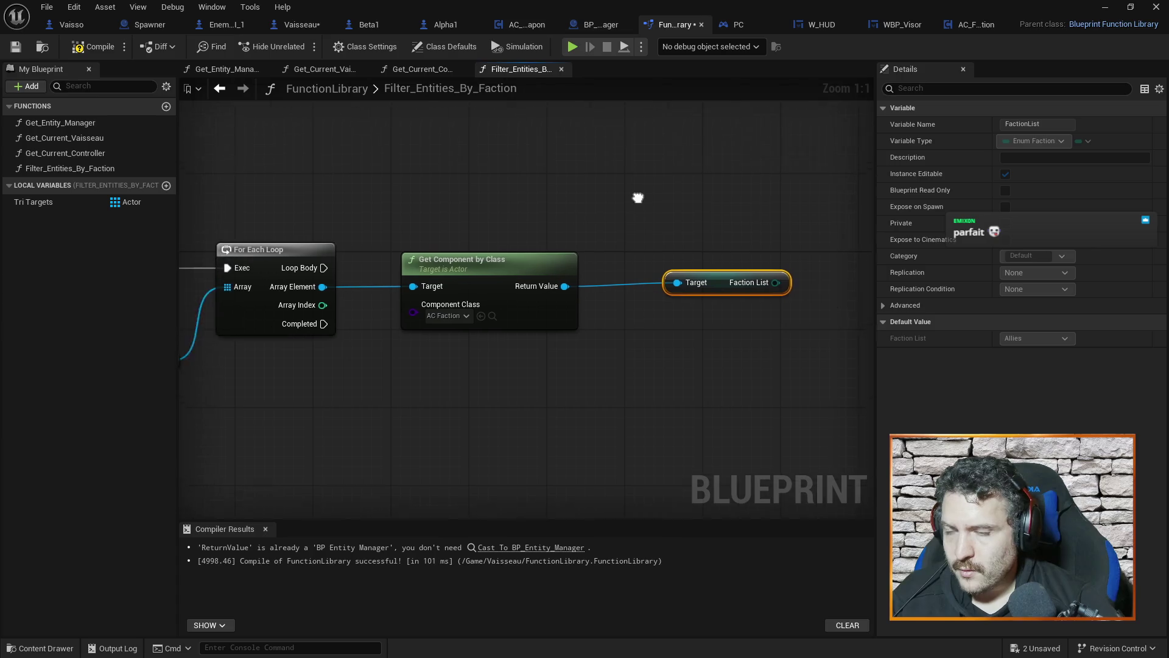
# Step: Add an Equal (Enum) node fed by the Faction List
pyautogui.rightClick(609, 250)
pyautogui.click(601, 233)
pyautogui.moveTo(633, 306); pyautogui.dragTo(752, 287)
pyautogui.write('co')
pyautogui.press('BackSpace')
pyautogui.press('BackSpace')
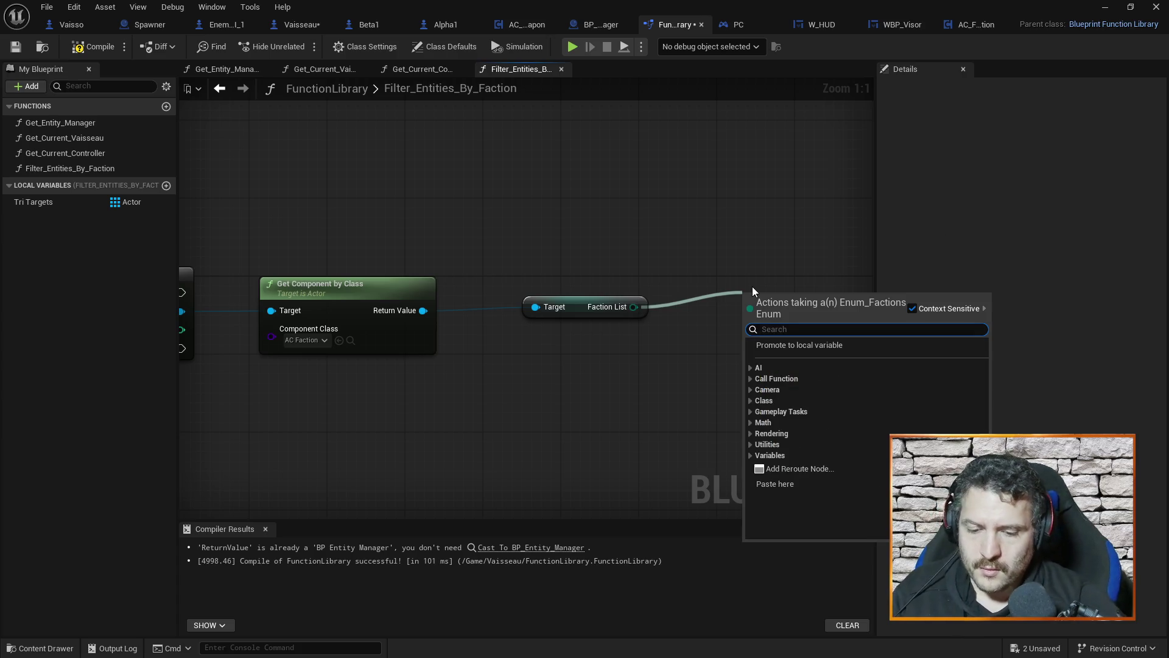
pyautogui.write('is eq')
pyautogui.press('BackSpace')
pyautogui.press('BackSpace')
pyautogui.press('BackSpace')
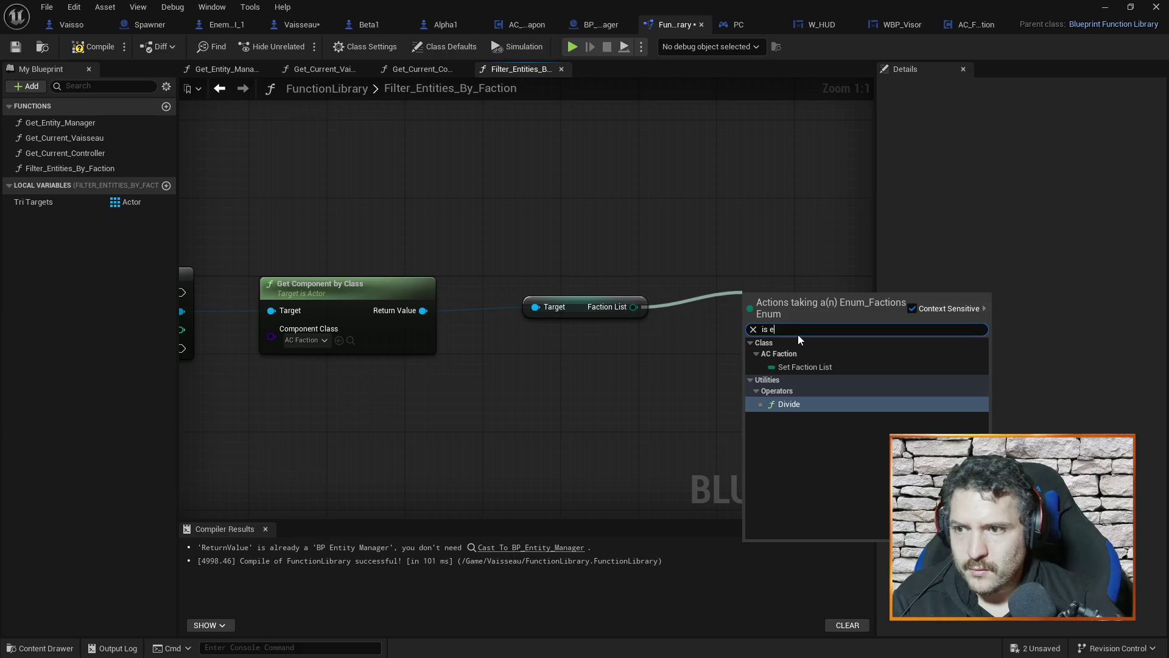
pyautogui.write('equal')
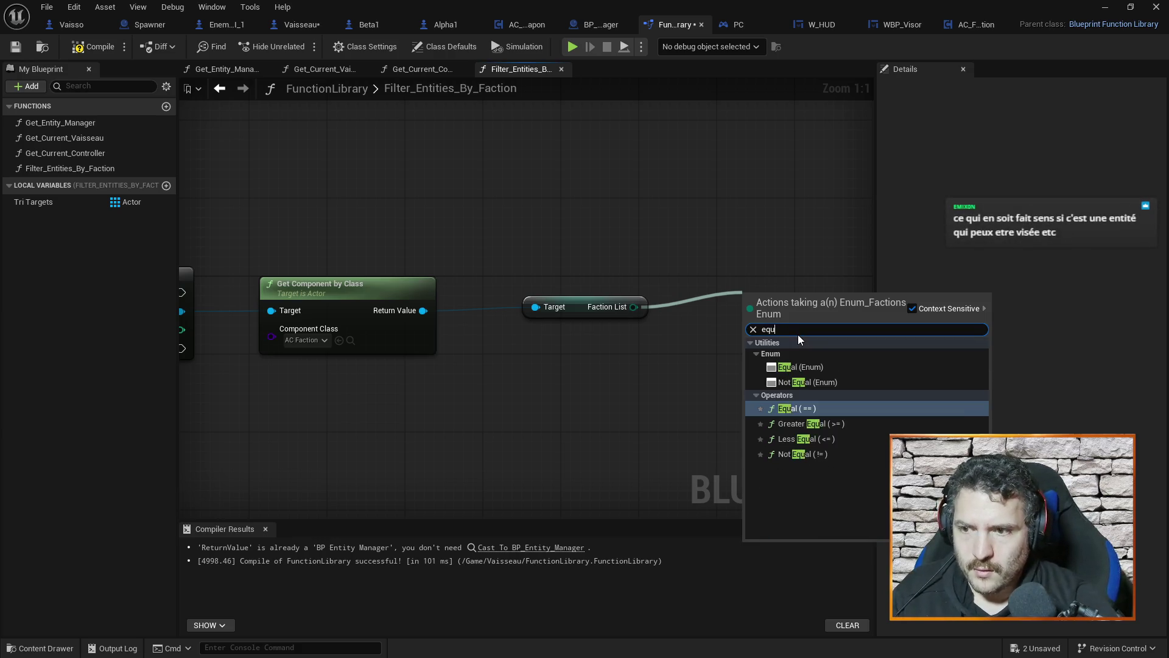
pyautogui.click(800, 367)
# Step: Wire the function entry's Faction input into the Equal node beside Faction List
pyautogui.moveTo(802, 291)
pyautogui.mouseDown()
pyautogui.moveTo(688, 267)
pyautogui.moveTo(583, 194)
pyautogui.mouseUp()
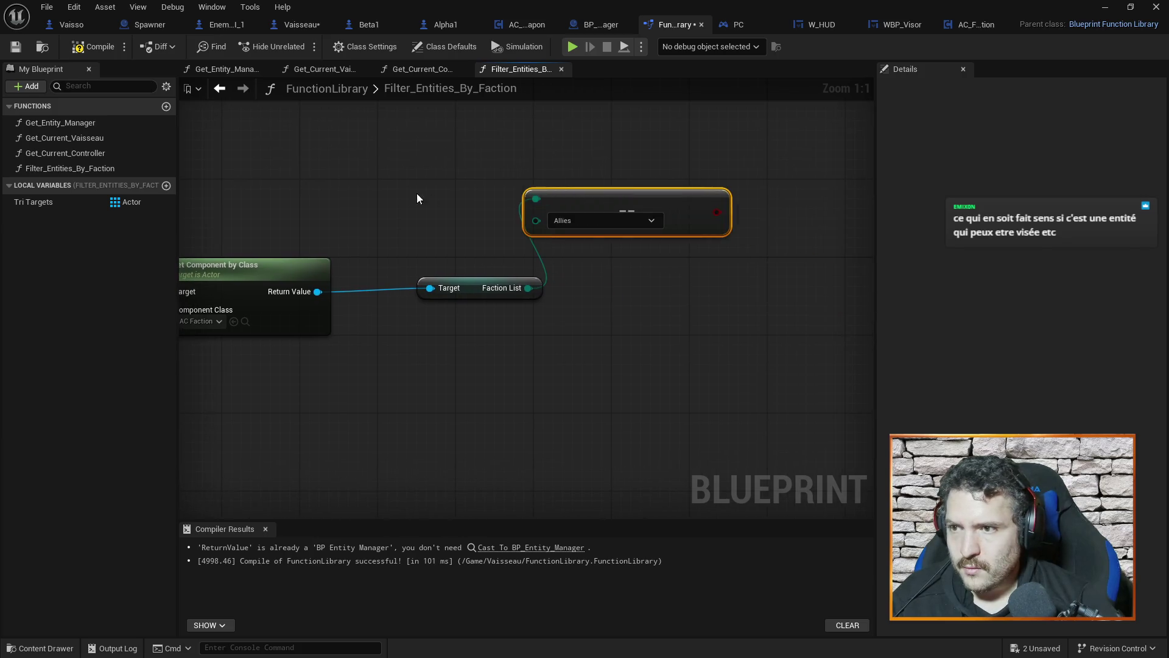
pyautogui.moveTo(417, 192); pyautogui.dragTo(547, 200)
pyautogui.moveTo(259, 219); pyautogui.dragTo(441, 232)
pyautogui.moveTo(236, 306)
pyautogui.mouseDown()
pyautogui.moveTo(338, 259)
pyautogui.moveTo(820, 216)
pyautogui.moveTo(859, 234)
pyautogui.mouseUp()
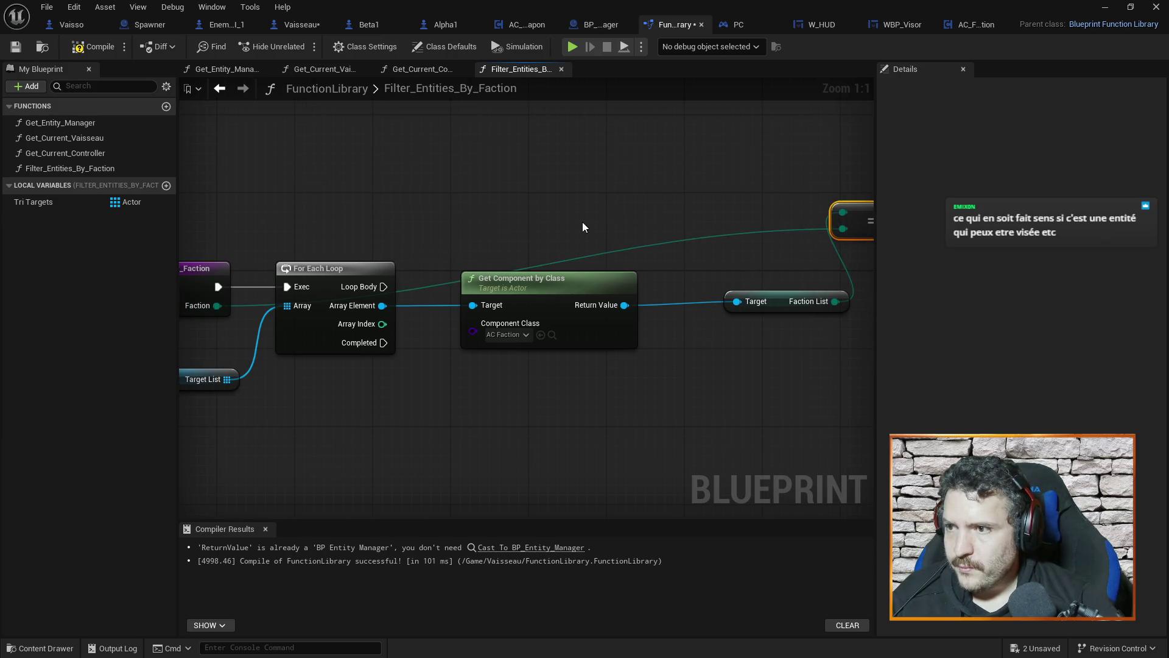
pyautogui.moveTo(583, 222); pyautogui.dragTo(430, 196)
pyautogui.moveTo(699, 205)
pyautogui.mouseDown()
pyautogui.moveTo(717, 271)
pyautogui.moveTo(687, 316)
pyautogui.mouseUp()
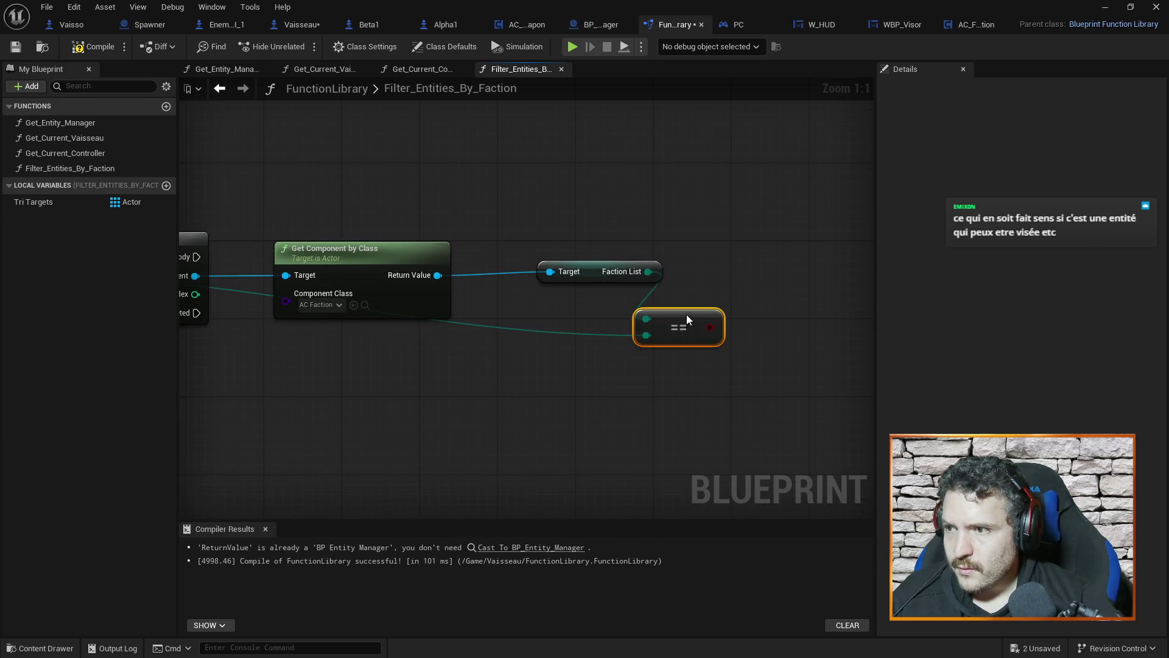
# Step: Add a Branch on the equality result, driven by the For Each Loop's Loop Body
pyautogui.rightClick(707, 240)
pyautogui.write('branch')
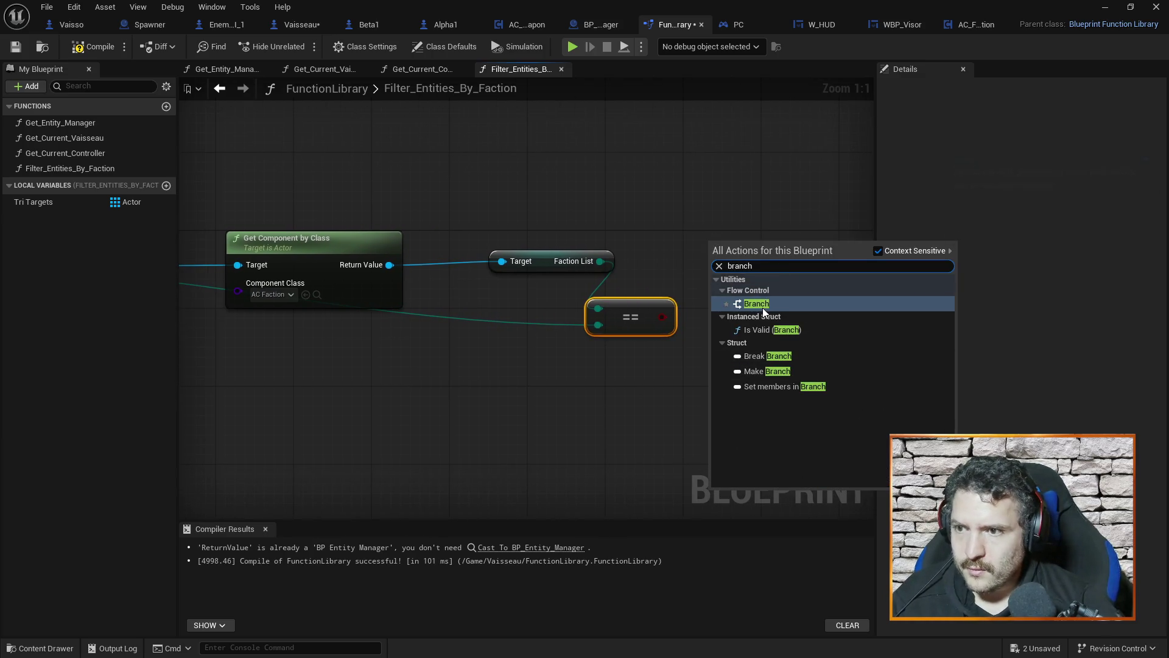
pyautogui.click(766, 293)
pyautogui.moveTo(755, 248); pyautogui.dragTo(687, 189)
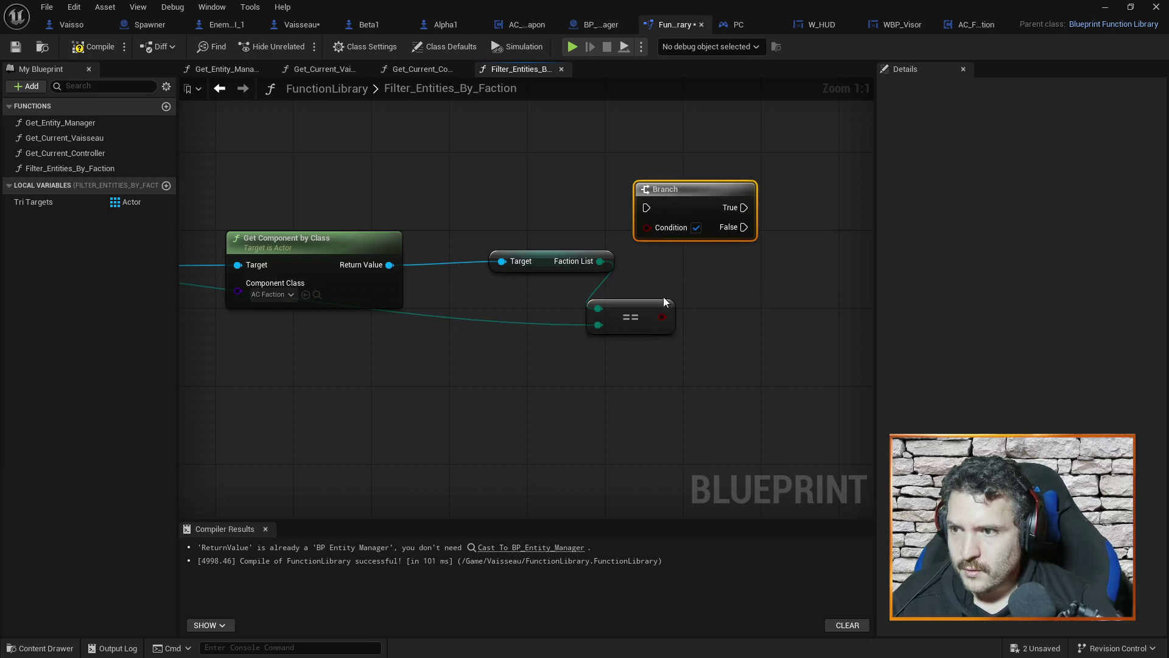
pyautogui.moveTo(661, 317); pyautogui.dragTo(647, 228)
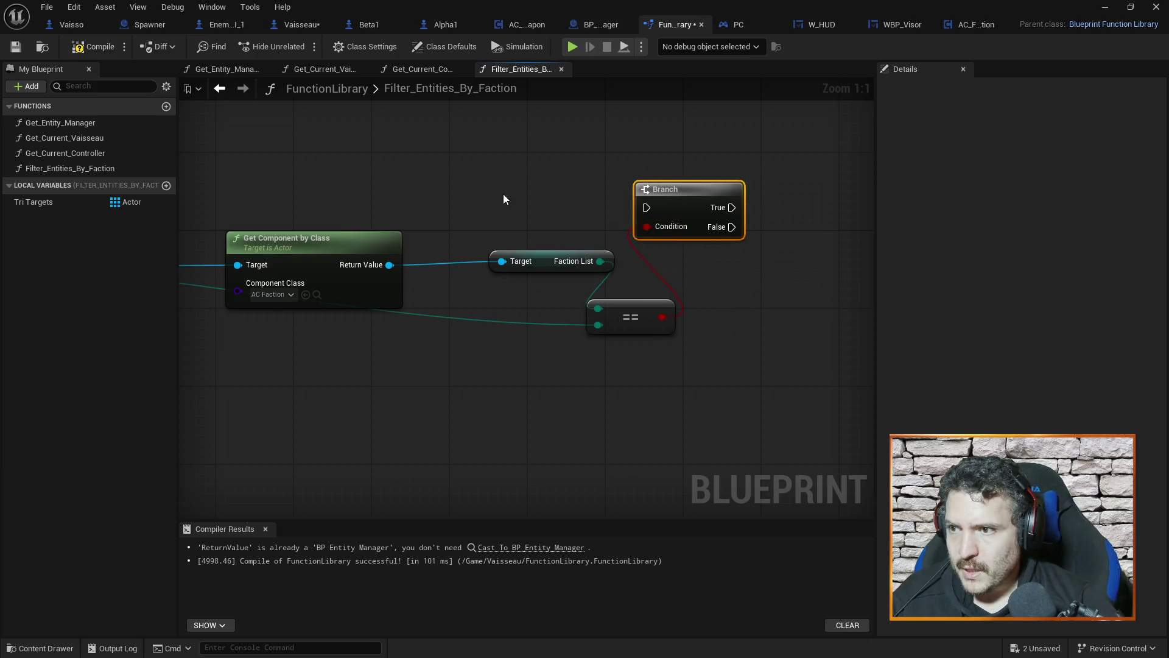
pyautogui.moveTo(552, 264); pyautogui.dragTo(503, 294)
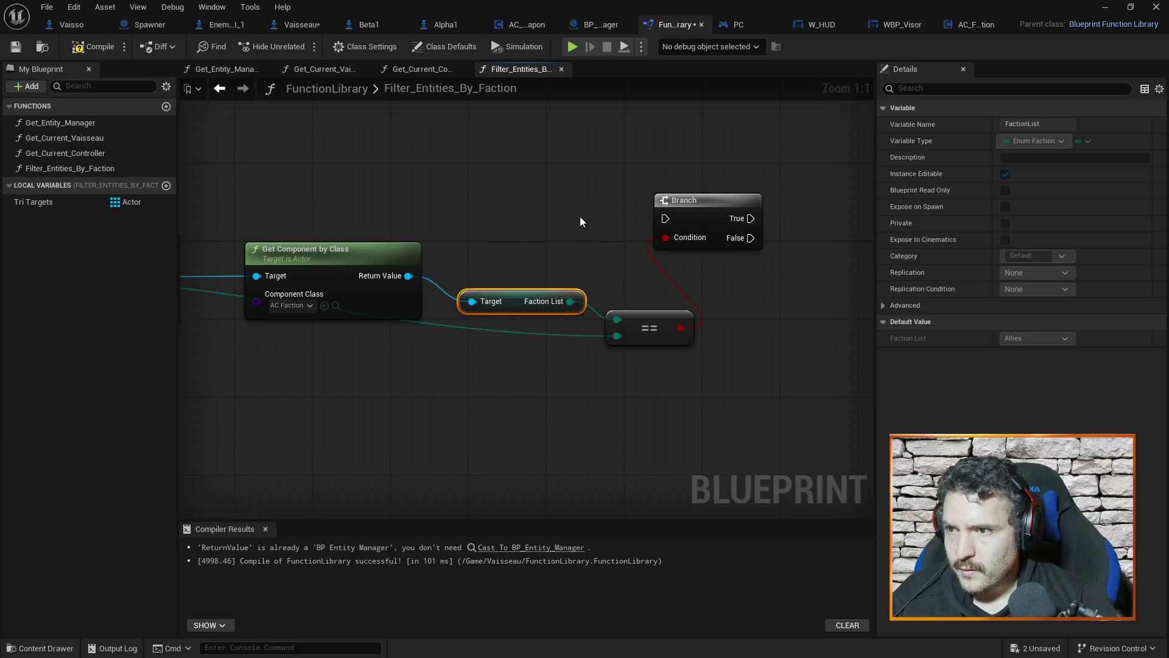
pyautogui.moveTo(580, 221); pyautogui.dragTo(665, 237)
pyautogui.moveTo(255, 278)
pyautogui.mouseDown()
pyautogui.moveTo(714, 224)
pyautogui.moveTo(752, 239)
pyautogui.mouseUp()
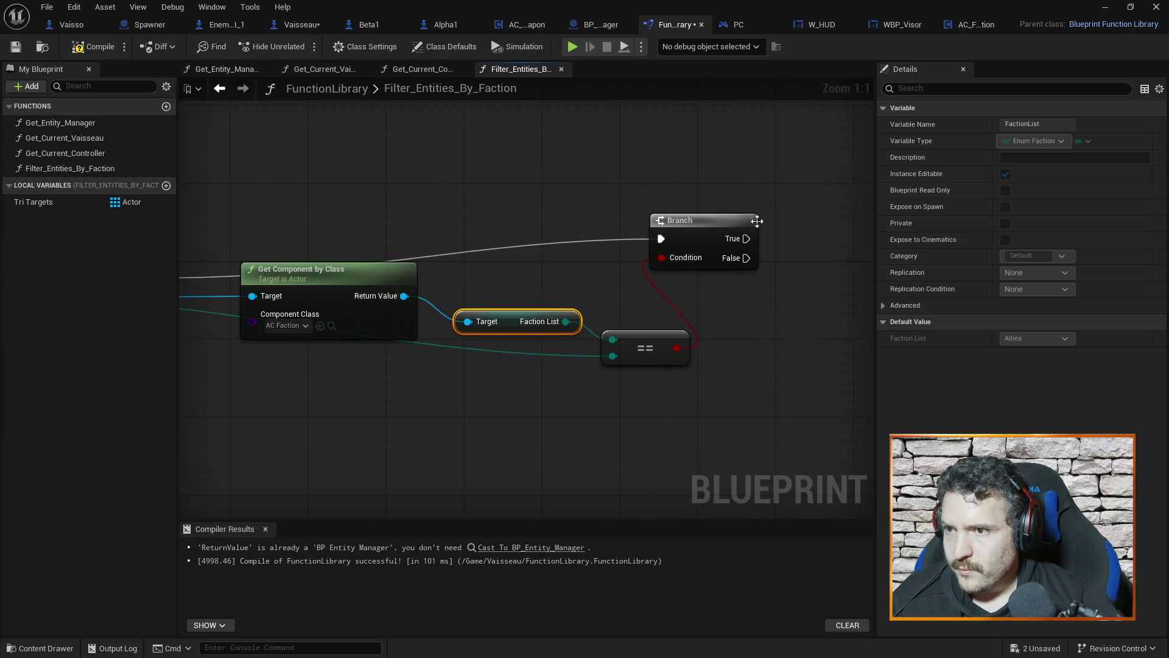
# Step: Place a Tri Targets getter and create an array Add node from it
pyautogui.moveTo(49, 202)
pyautogui.mouseDown()
pyautogui.moveTo(701, 182)
pyautogui.moveTo(781, 196)
pyautogui.mouseUp()
pyautogui.click(711, 182)
pyautogui.write('add')
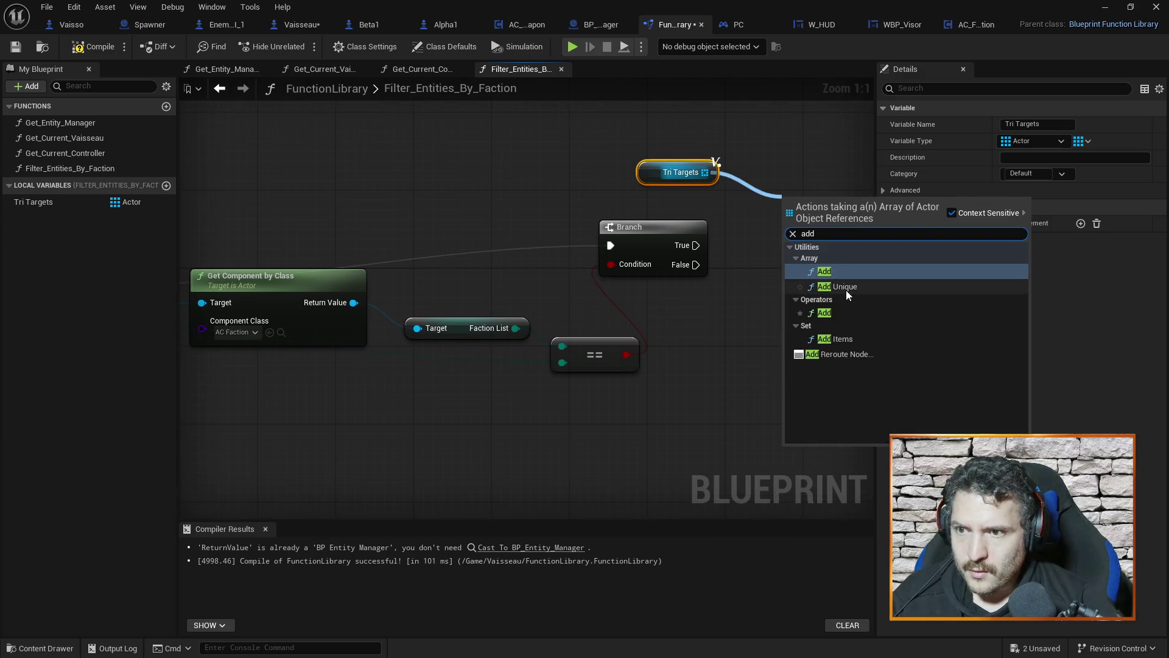
pyautogui.click(845, 287)
pyautogui.rightClick(525, 361)
# Step: Add a Return Node to the function, positioned below the loop
pyautogui.write('return')
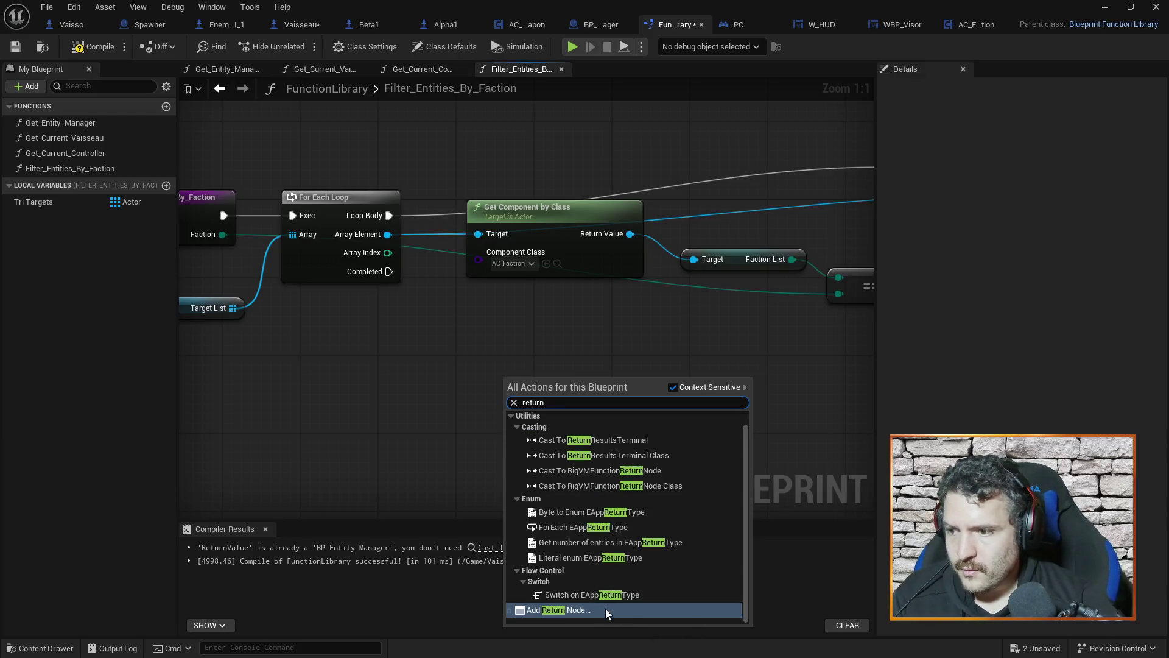
pyautogui.click(605, 609)
pyautogui.moveTo(547, 379); pyautogui.dragTo(566, 331)
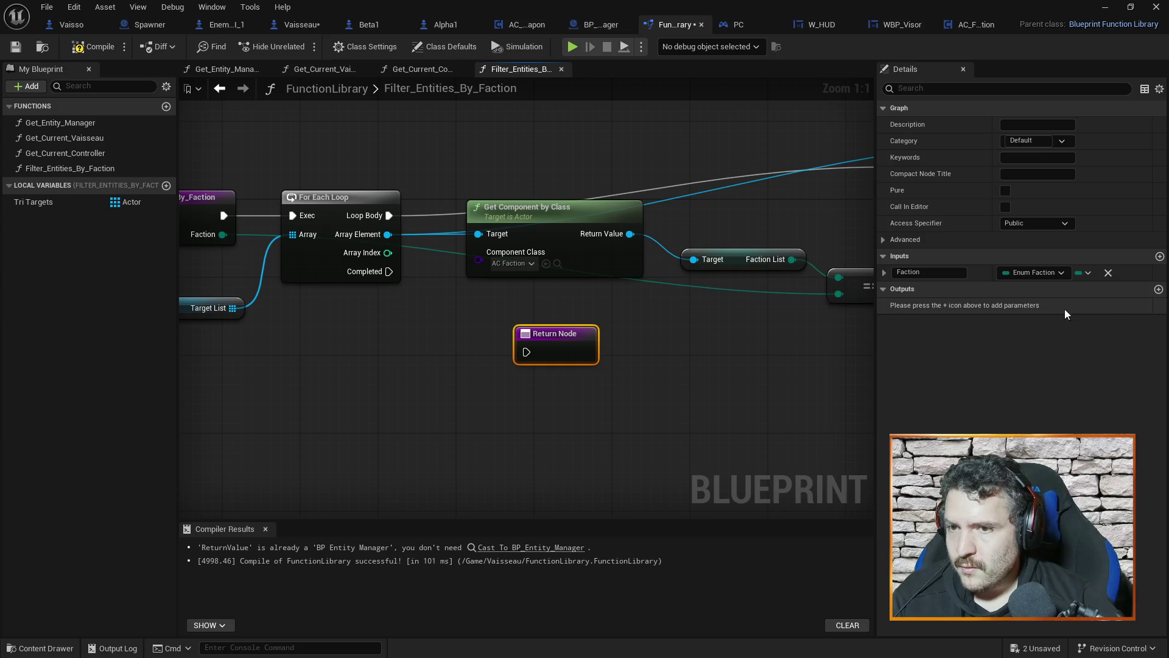
# Step: Place an extra Tri Targets getter, then delete it
pyautogui.rightClick(364, 394)
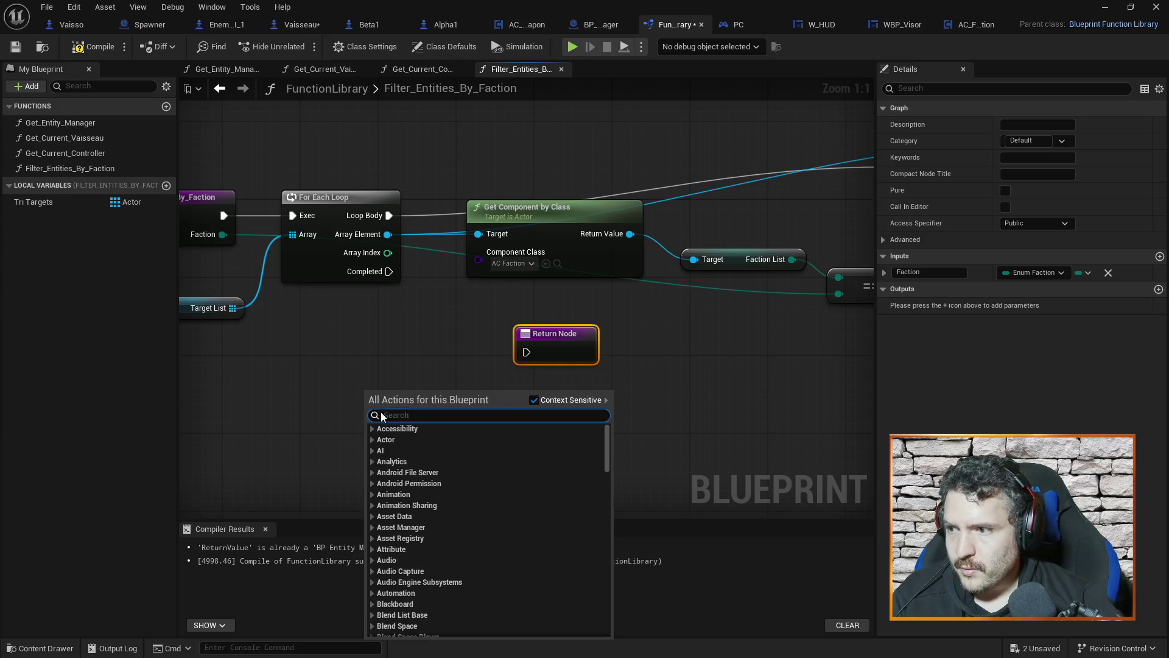
pyautogui.moveTo(73, 201)
pyautogui.mouseDown()
pyautogui.moveTo(89, 226)
pyautogui.moveTo(381, 414)
pyautogui.moveTo(541, 359)
pyautogui.mouseUp()
pyautogui.click(389, 421)
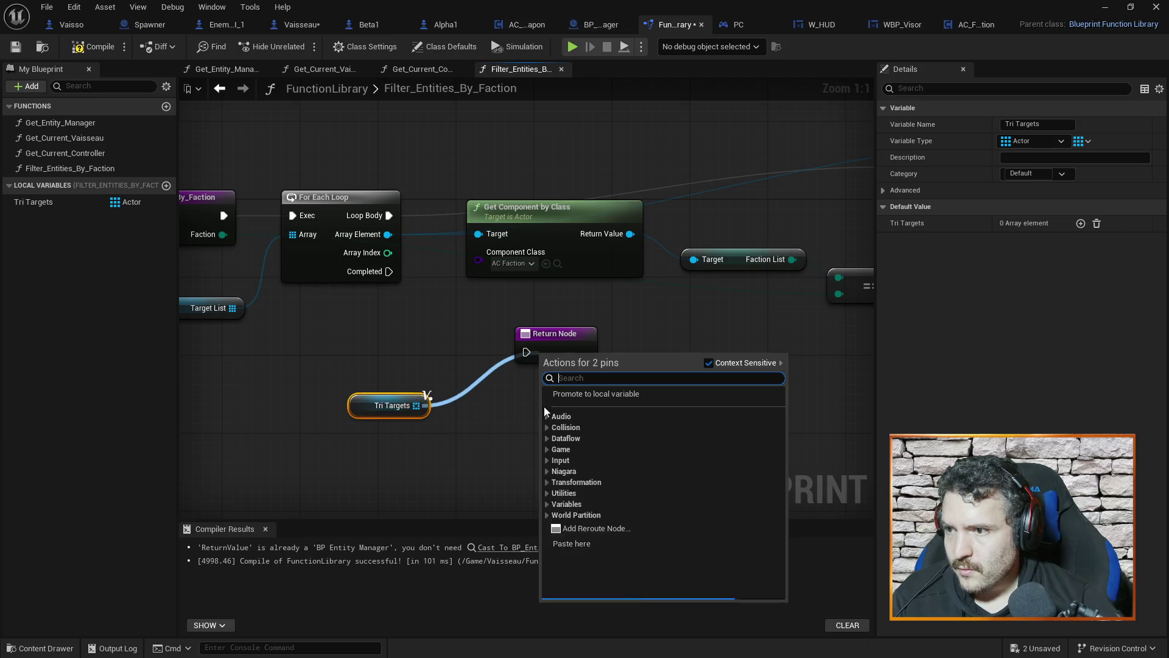
pyautogui.click(502, 391)
pyautogui.click(364, 397)
pyautogui.press('Delete')
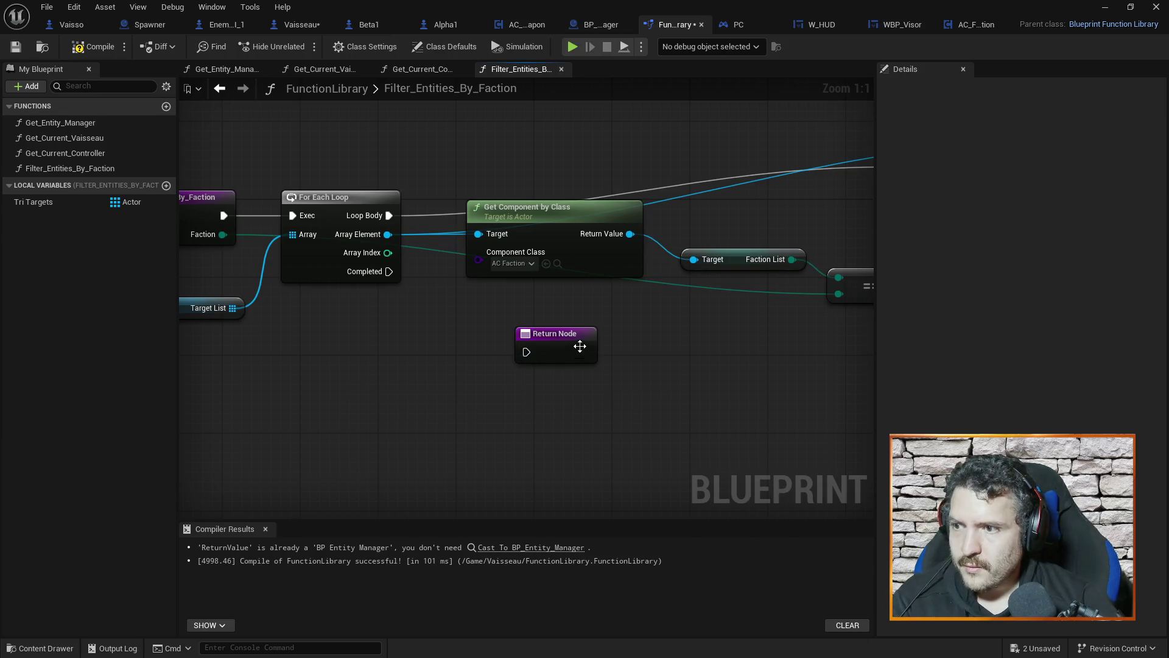
# Step: Add a new function output named FactionList
pyautogui.click(555, 334)
pyautogui.click(1159, 290)
pyautogui.write('Fa')
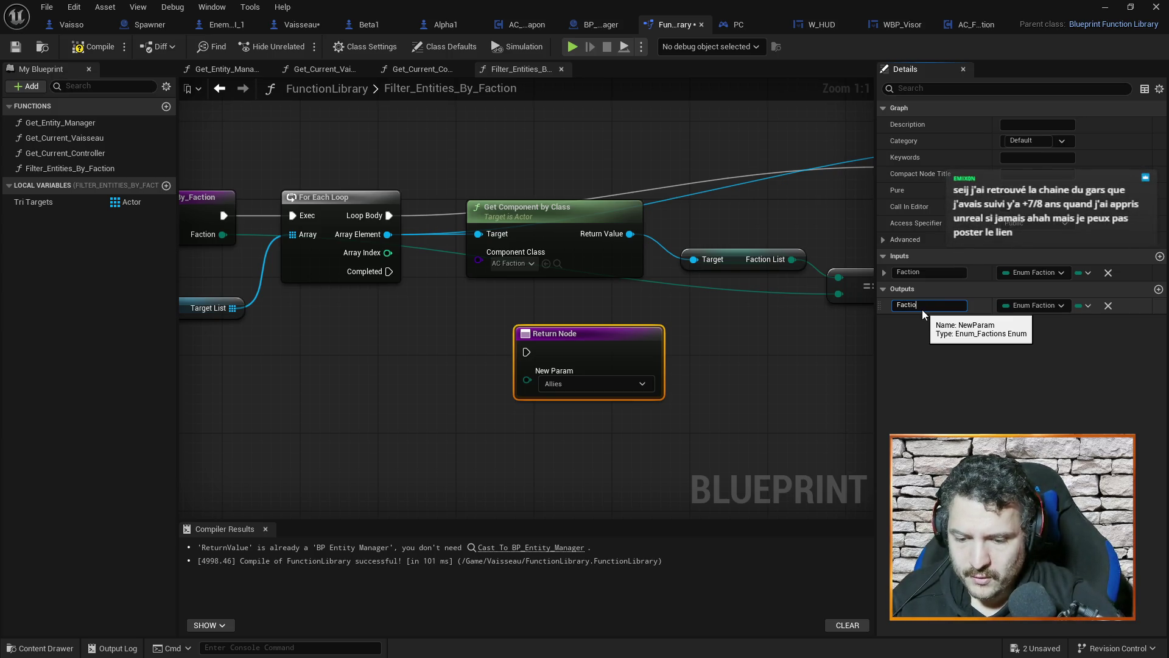
pyautogui.write('ctionList')
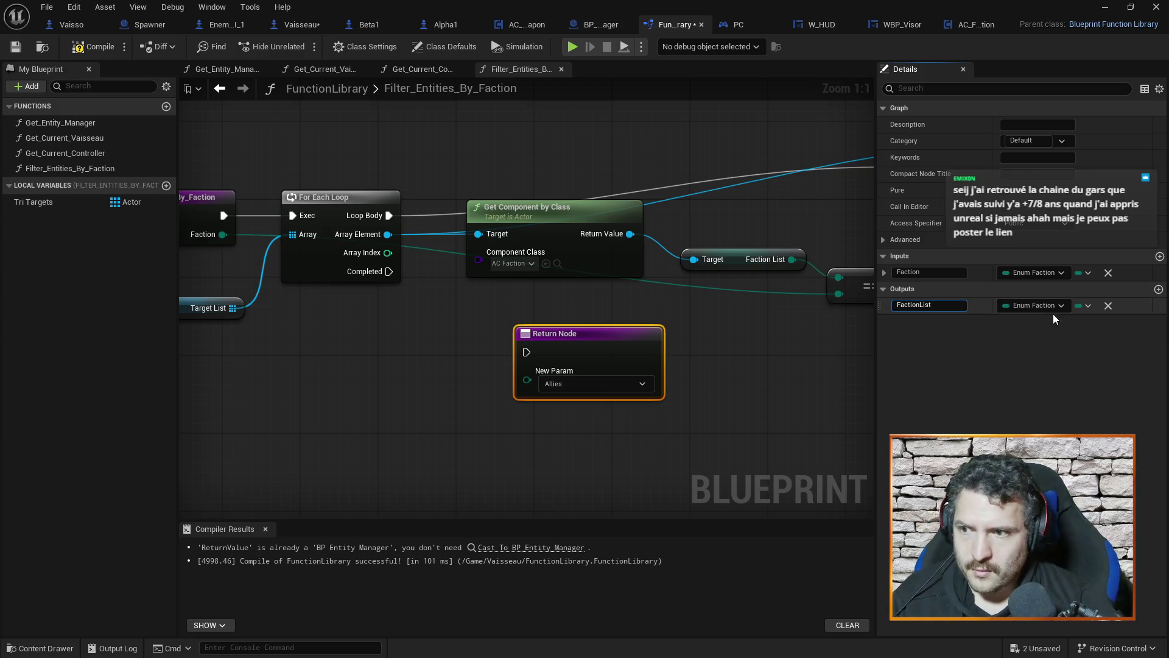
pyautogui.click(740, 382)
# Step: Set the FactionList output type to Actor with an Array container
pyautogui.moveTo(609, 335)
pyautogui.mouseDown()
pyautogui.moveTo(699, 338)
pyautogui.moveTo(693, 358)
pyautogui.mouseUp()
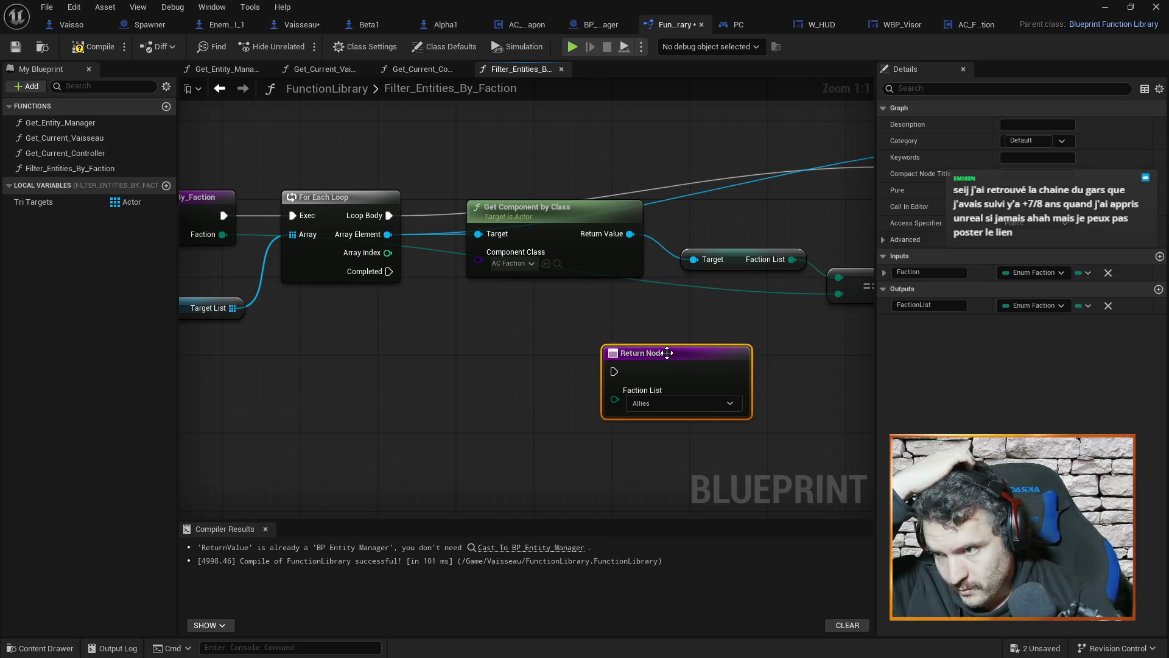
pyautogui.click(1061, 293)
pyautogui.click(951, 290)
pyautogui.click(1030, 306)
pyautogui.write('actor')
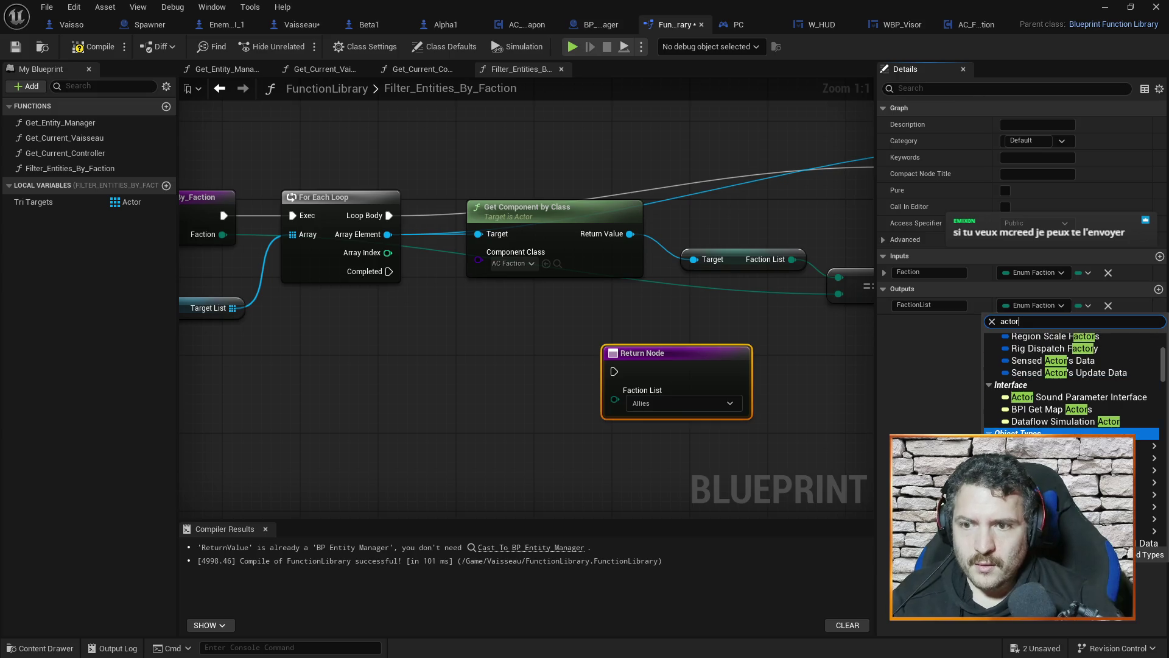
pyautogui.click(1072, 347)
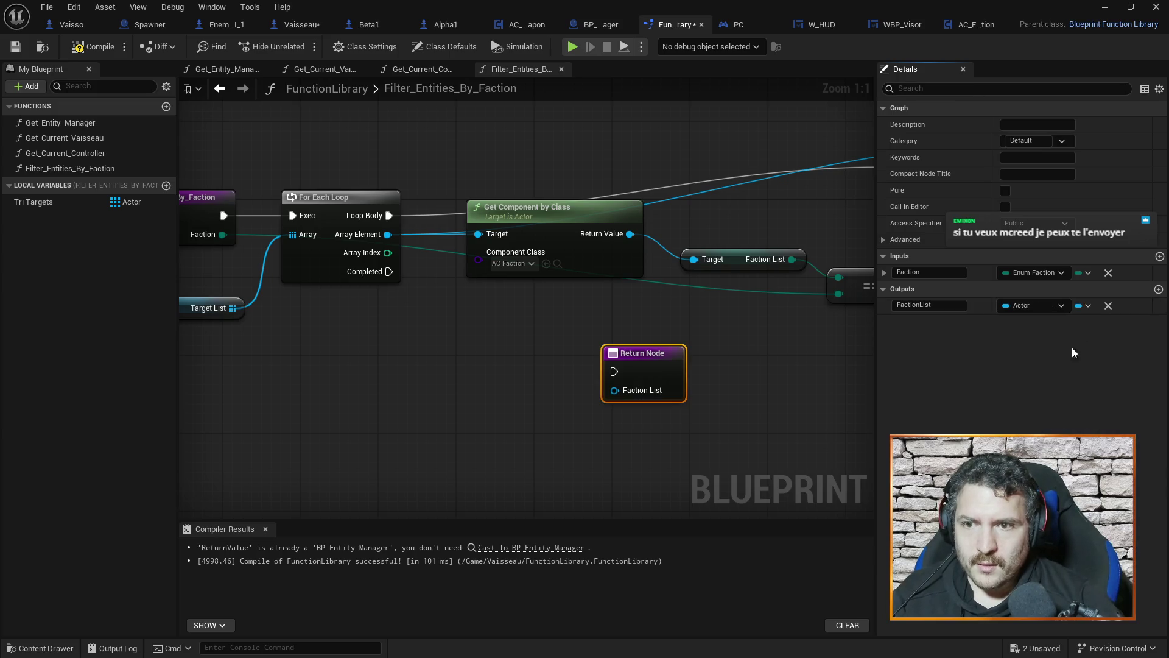
pyautogui.click(1087, 306)
pyautogui.click(1081, 338)
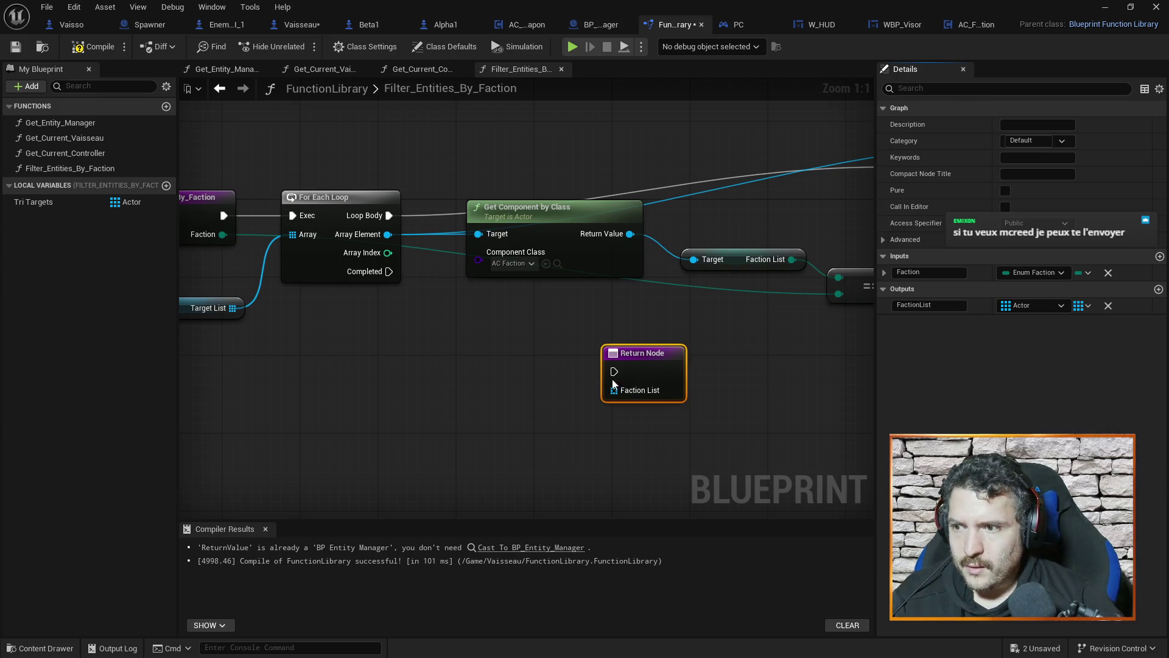
pyautogui.moveTo(726, 353); pyautogui.dragTo(601, 351)
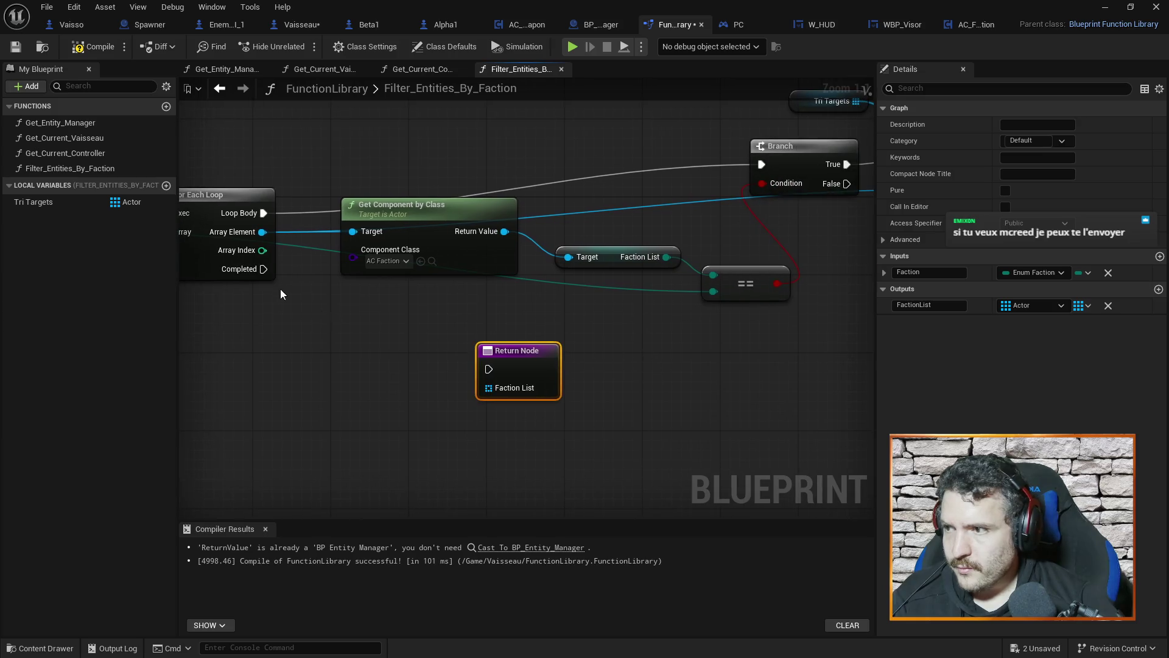
# Step: Run the loop's Completed into the Return Node and wire Tri Targets into Faction List
pyautogui.moveTo(261, 274); pyautogui.dragTo(483, 370)
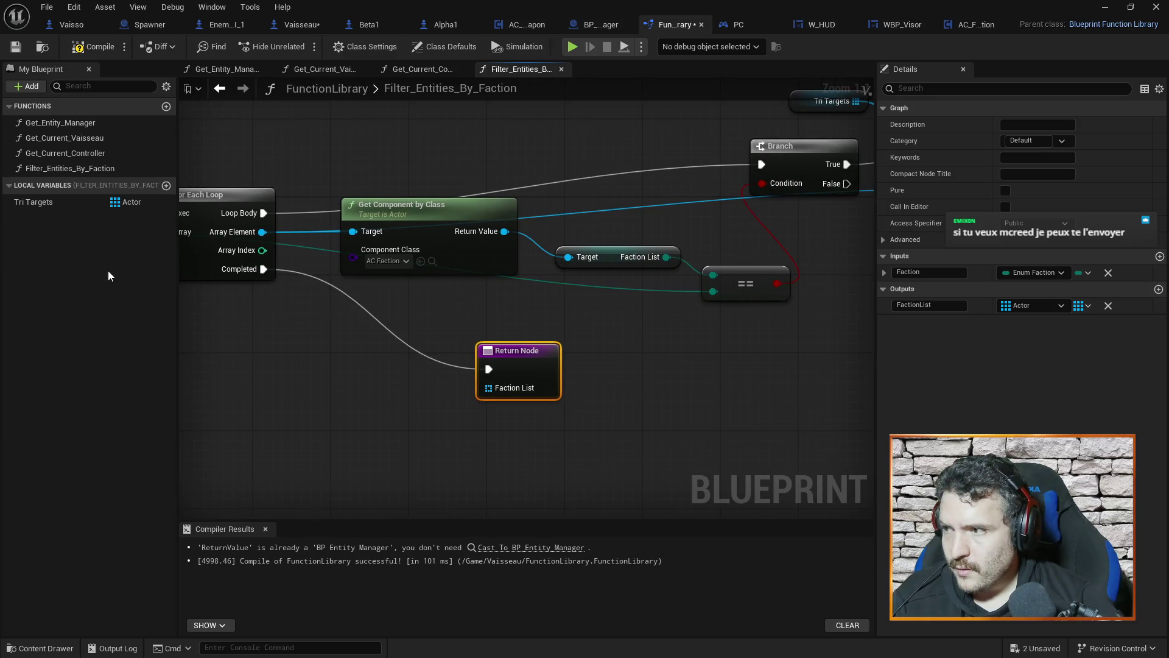
pyautogui.moveTo(52, 208)
pyautogui.mouseDown()
pyautogui.moveTo(372, 392)
pyautogui.moveTo(489, 388)
pyautogui.mouseUp()
pyautogui.click(384, 412)
pyautogui.click(576, 425)
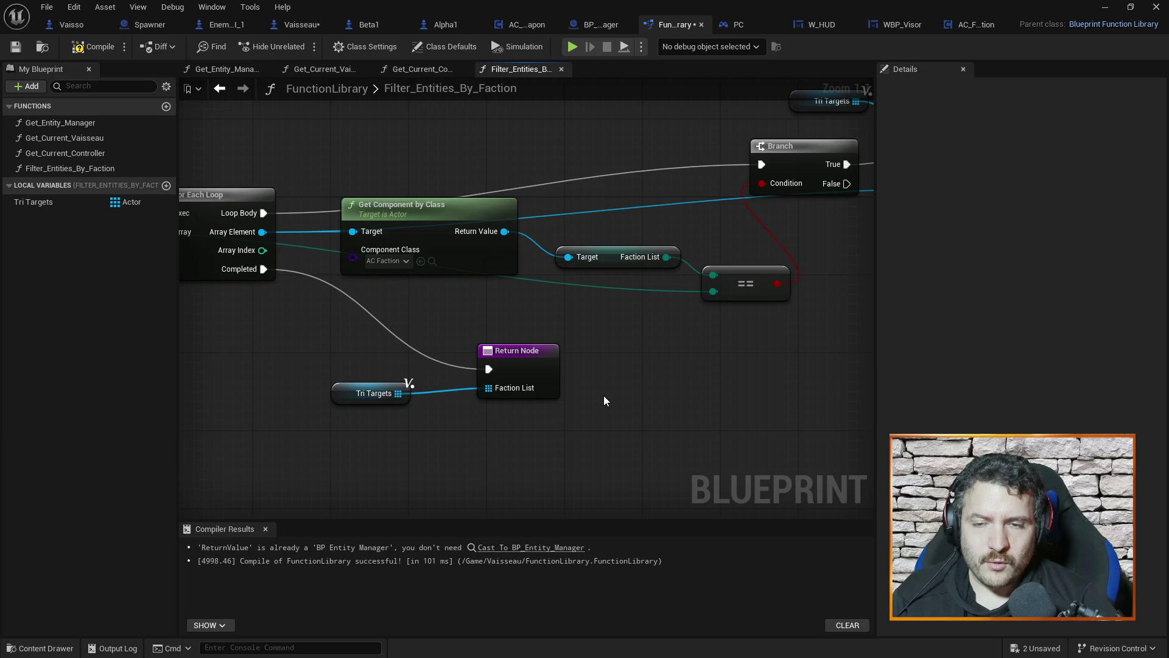
# Step: Compile the function library and review the entry, Branch and comparison nodes
pyautogui.moveTo(294, 323); pyautogui.dragTo(526, 374)
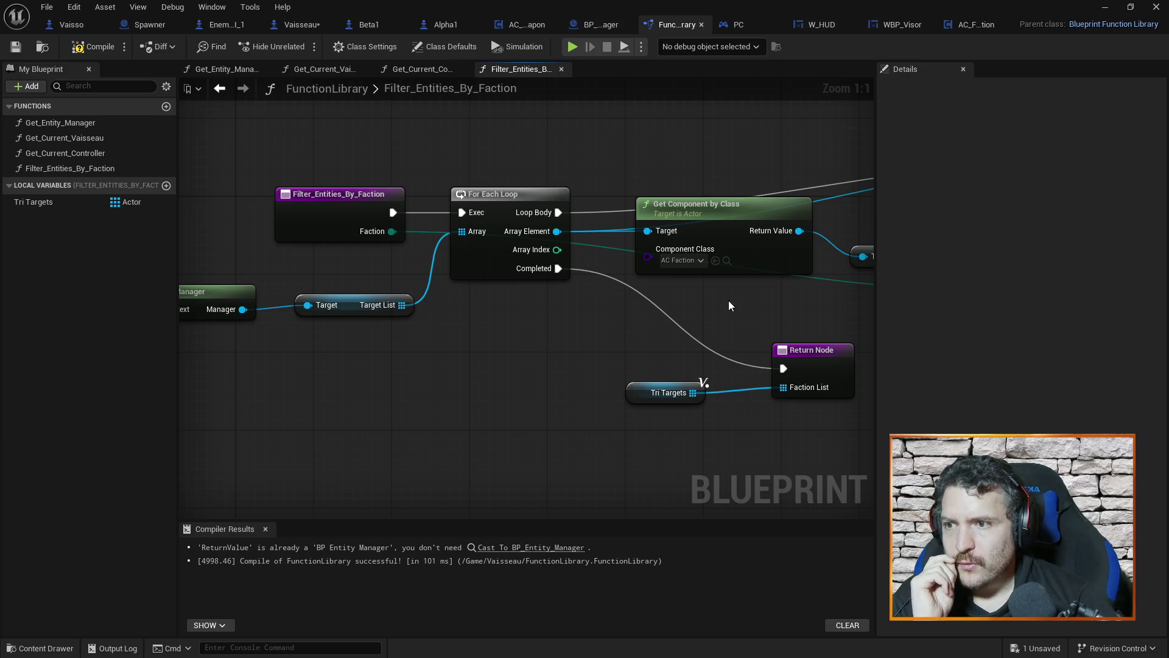
pyautogui.moveTo(728, 301); pyautogui.dragTo(483, 297)
pyautogui.scroll(-3, 695, 299)
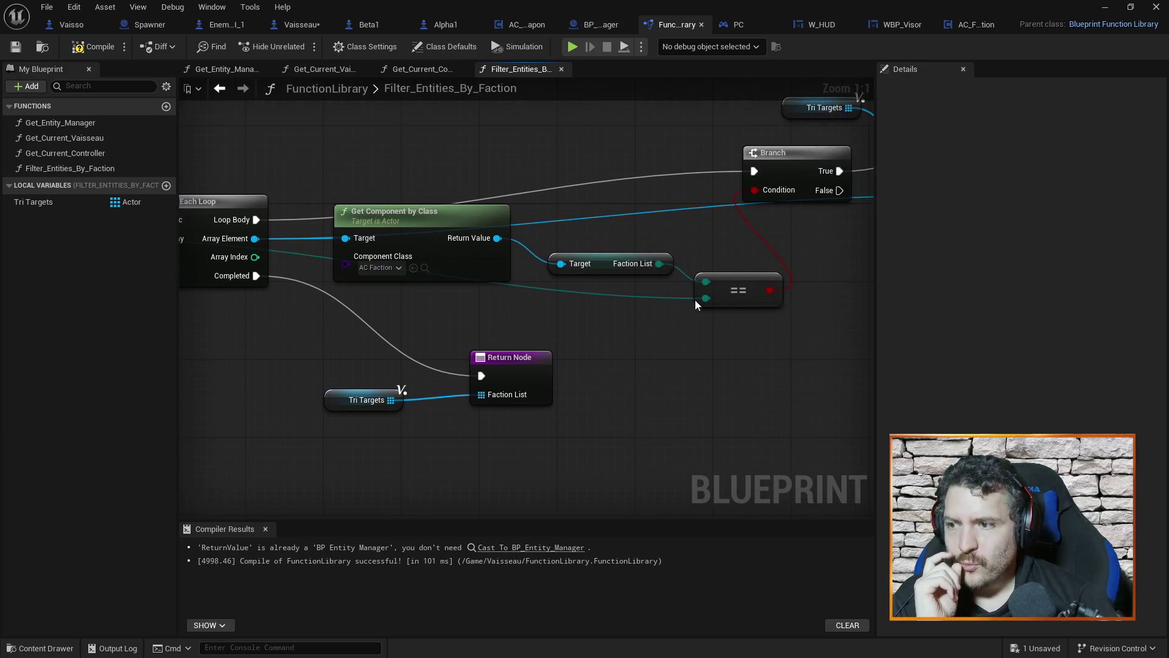
pyautogui.moveTo(633, 359); pyautogui.dragTo(562, 358)
pyautogui.click(92, 46)
pyautogui.moveTo(237, 403)
pyautogui.mouseDown()
pyautogui.moveTo(587, 374)
pyautogui.moveTo(629, 394)
pyautogui.moveTo(616, 404)
pyautogui.mouseUp()
pyautogui.scroll(1, 561, 360)
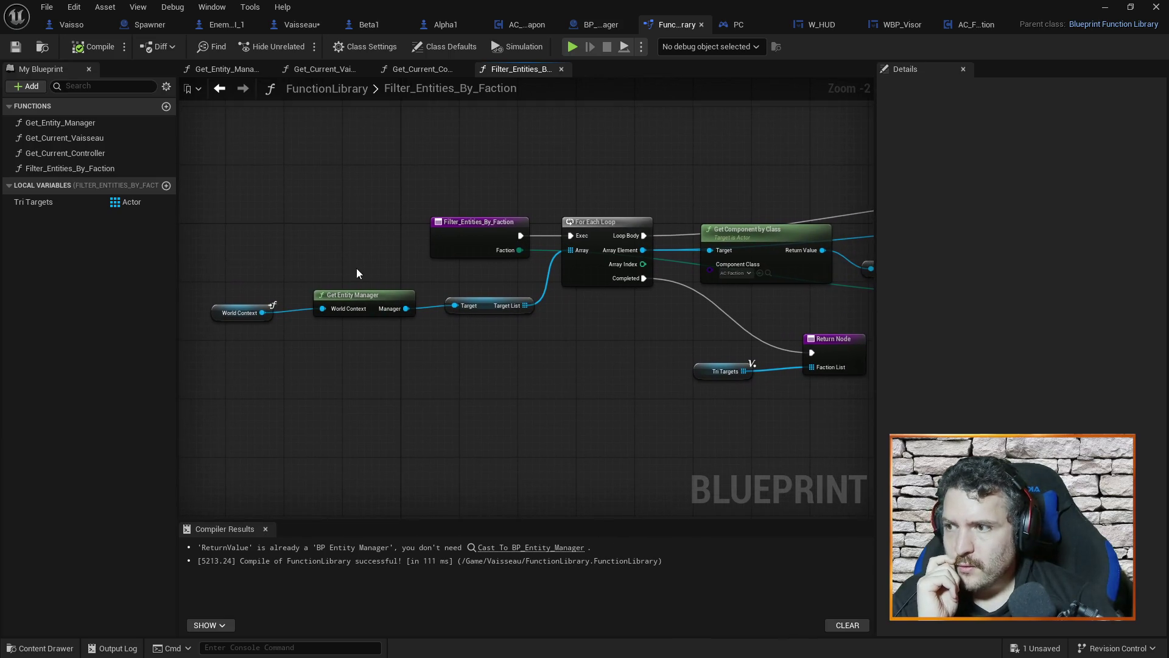
pyautogui.moveTo(673, 322)
pyautogui.mouseDown()
pyautogui.moveTo(670, 334)
pyautogui.moveTo(497, 332)
pyautogui.moveTo(597, 319)
pyautogui.mouseUp()
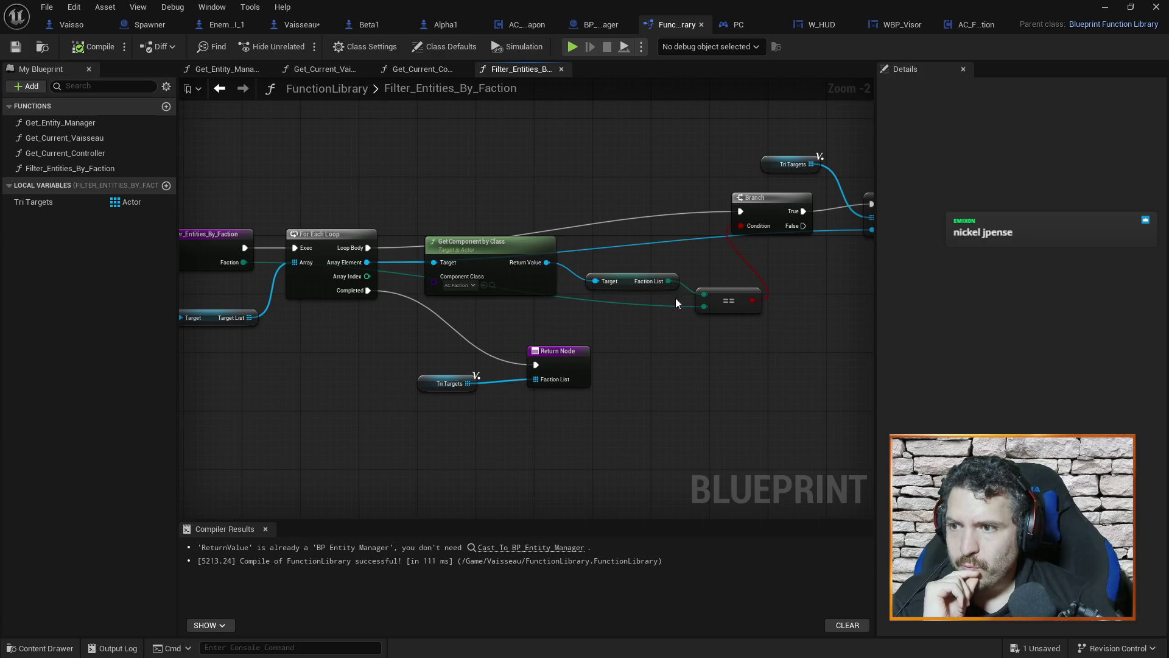
# Step: Mark Filter_Entities_By_Faction as Pure and compile
pyautogui.moveTo(708, 356); pyautogui.dragTo(638, 357)
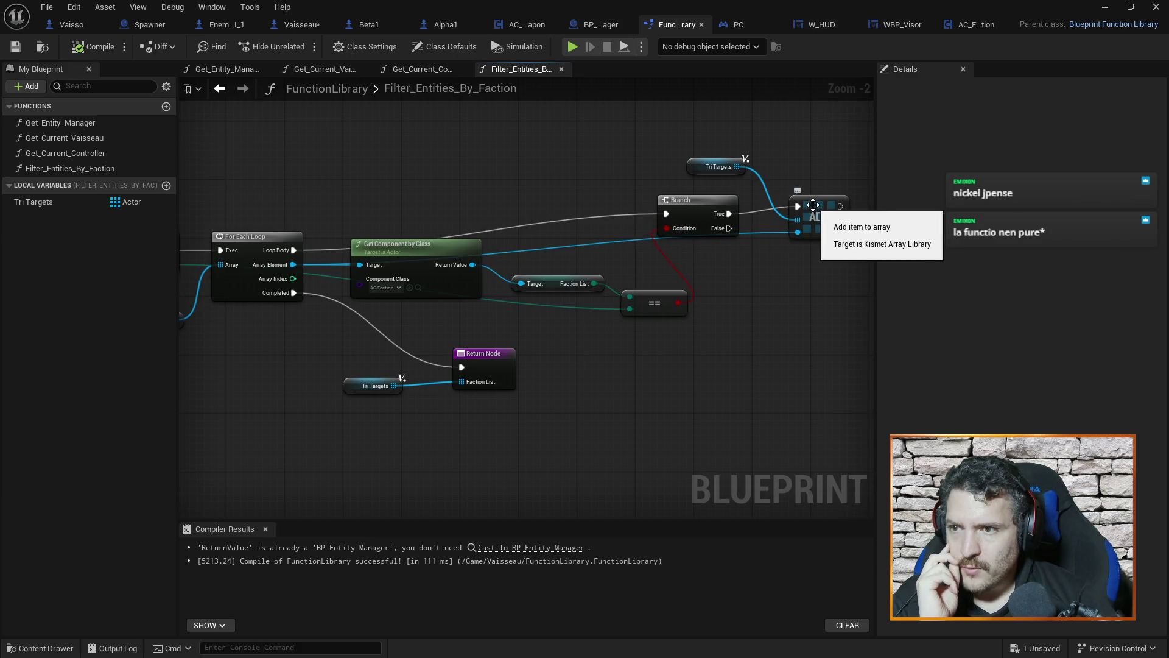
pyautogui.moveTo(650, 392); pyautogui.dragTo(675, 330)
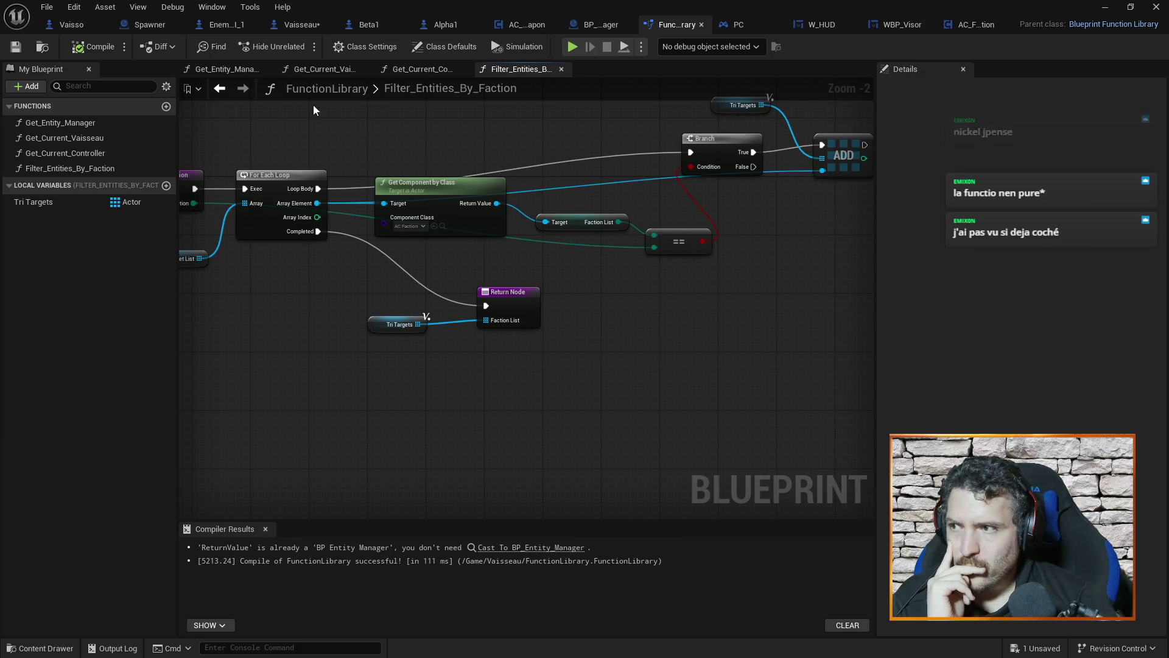
pyautogui.click(82, 168)
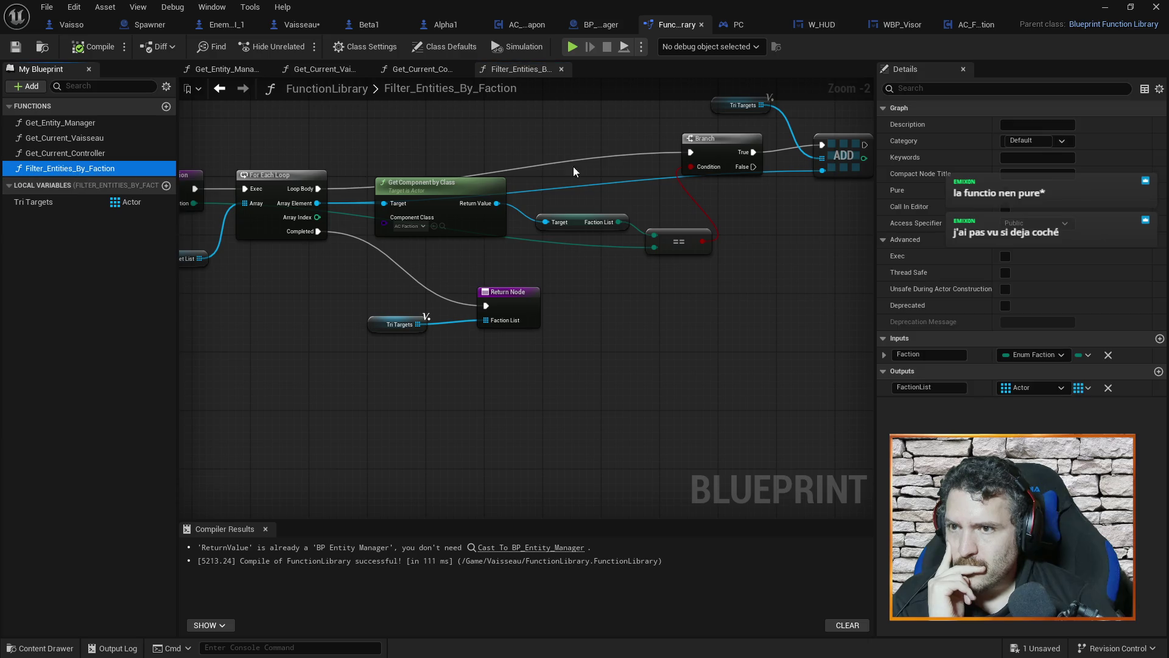
pyautogui.click(1008, 194)
pyautogui.click(93, 47)
# Step: Save the function library and switch back to Vaisseau's EventGraph
pyautogui.hotkey('ctrl', 's')
pyautogui.moveTo(502, 365); pyautogui.dragTo(614, 355)
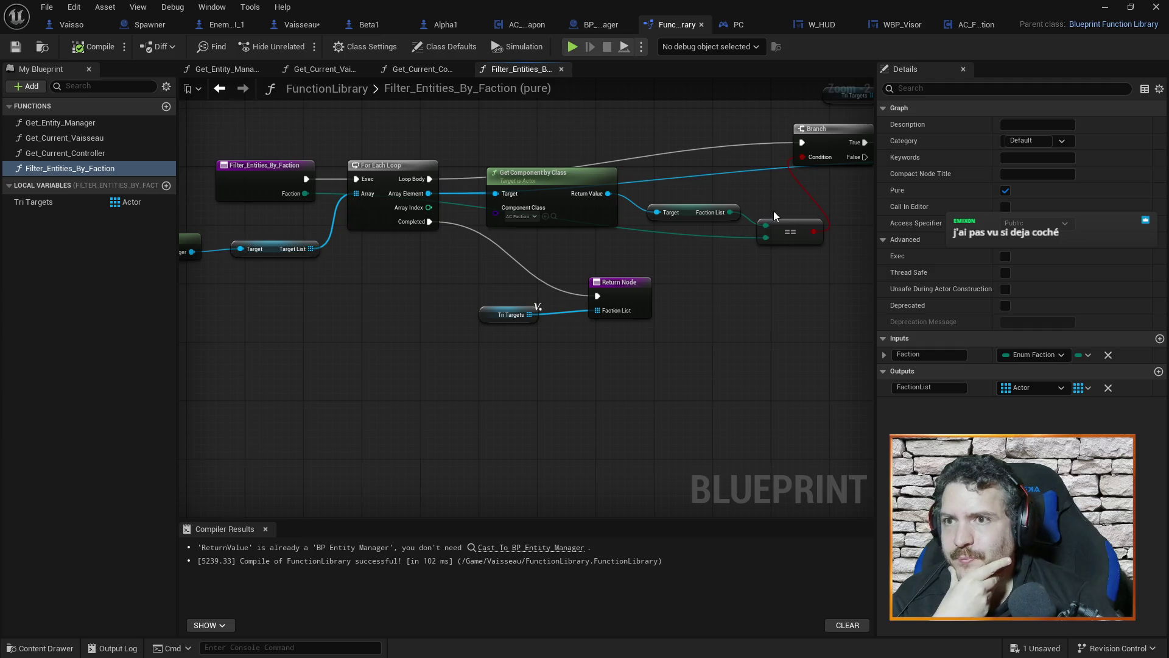
pyautogui.click(301, 25)
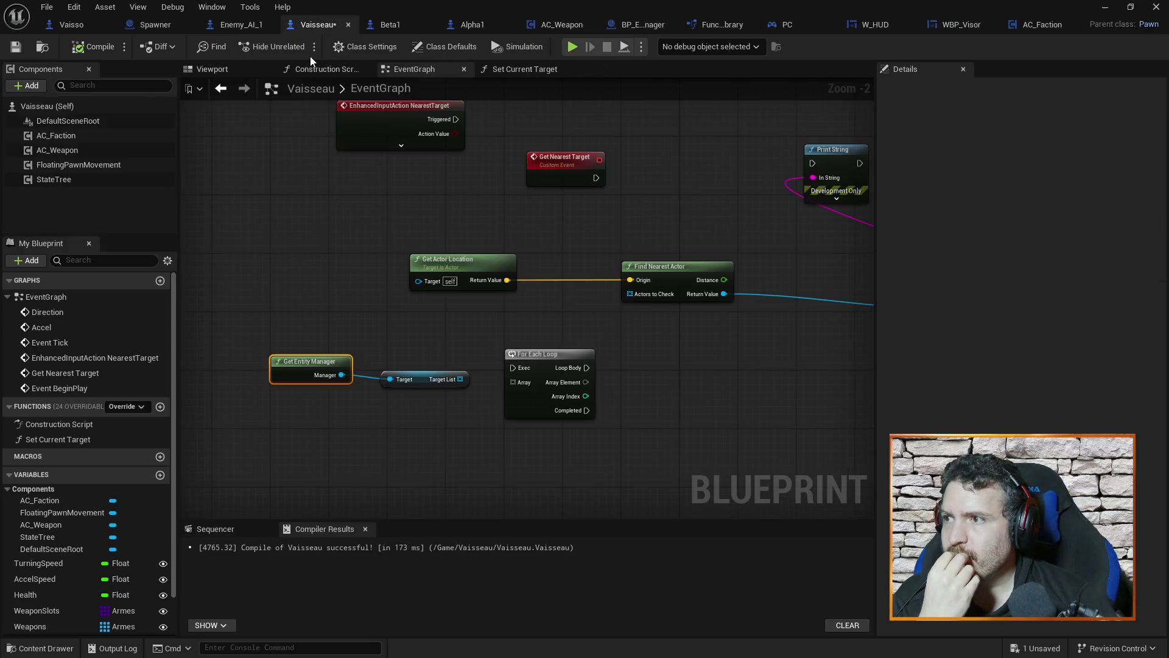
# Step: Delete the For Each Loop node and move Get Entity Manager and Target List aside
pyautogui.click(551, 354)
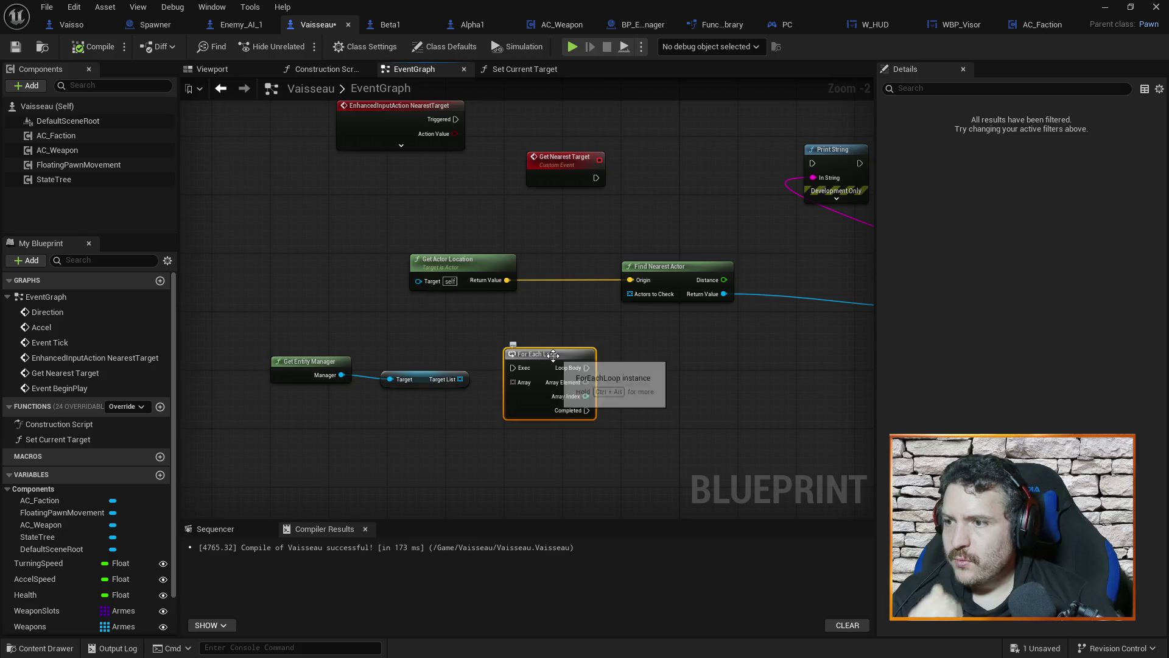
pyautogui.press('Delete')
pyautogui.moveTo(269, 332); pyautogui.dragTo(483, 444)
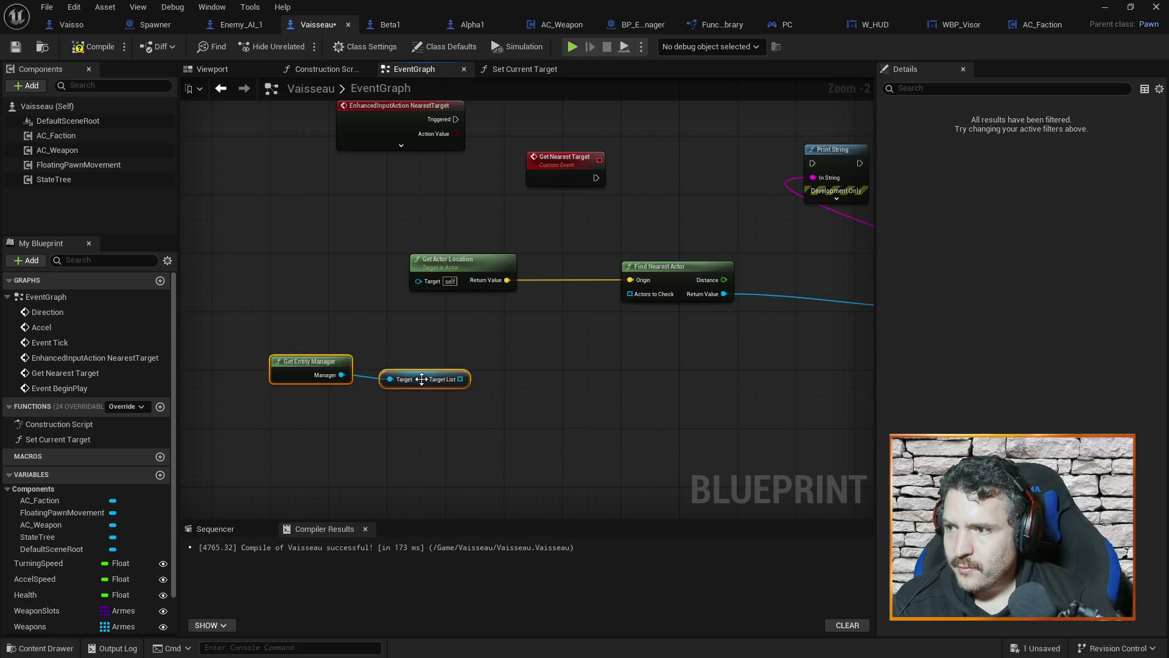
pyautogui.moveTo(420, 379); pyautogui.dragTo(375, 364)
pyautogui.rightClick(482, 381)
pyautogui.click(509, 328)
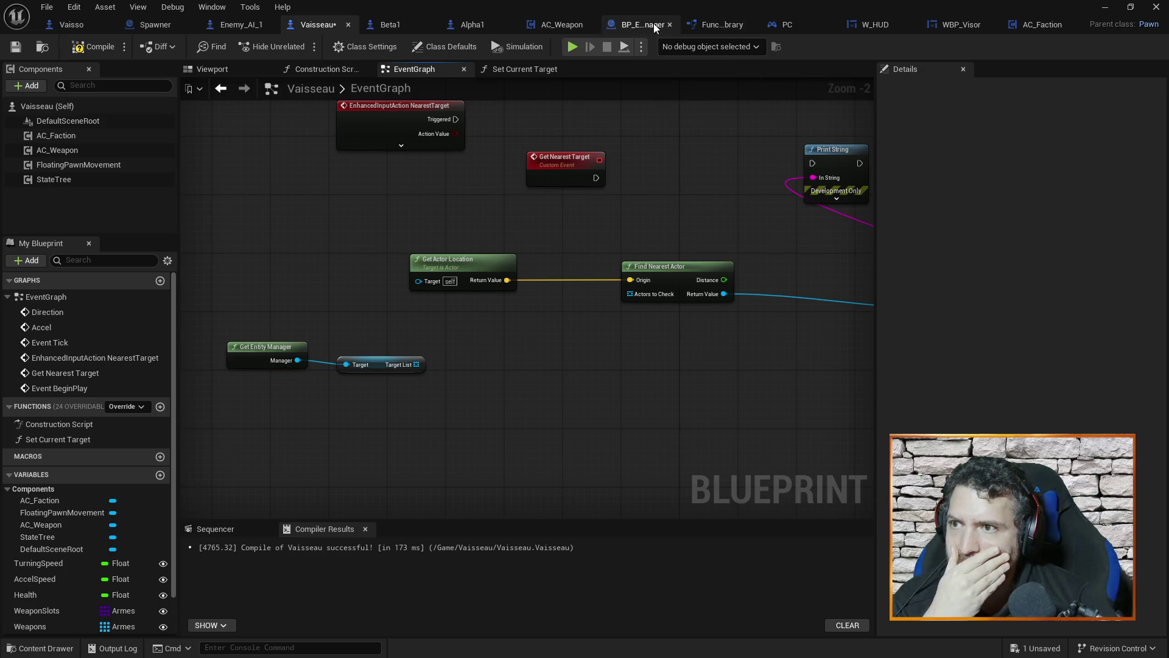
pyautogui.rightClick(507, 389)
pyautogui.press('Escape')
pyautogui.click(728, 26)
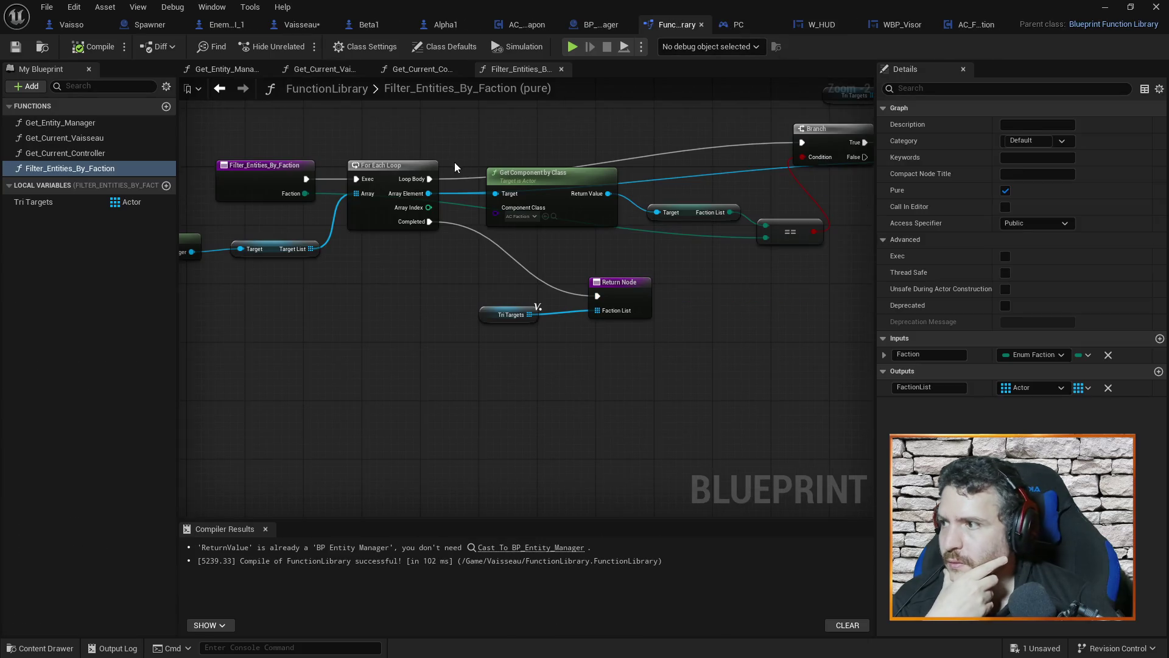
pyautogui.click(316, 25)
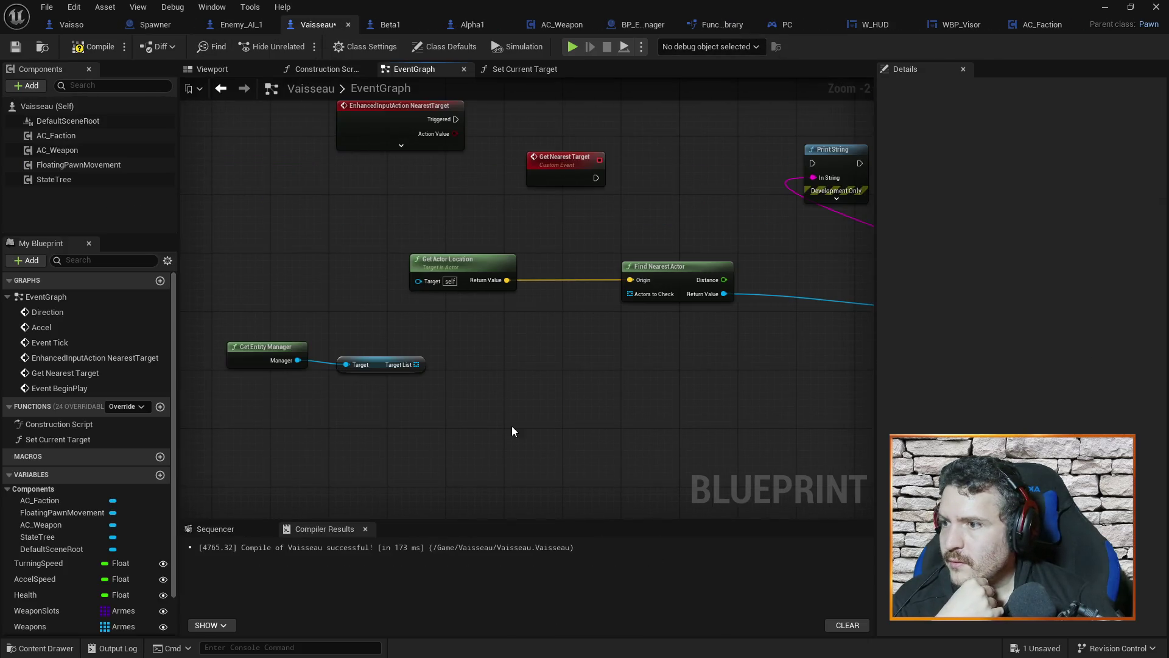
# Step: Add a Filter Entities by Faction node with Faction set to Ennemies
pyautogui.rightClick(512, 426)
pyautogui.write('filter en')
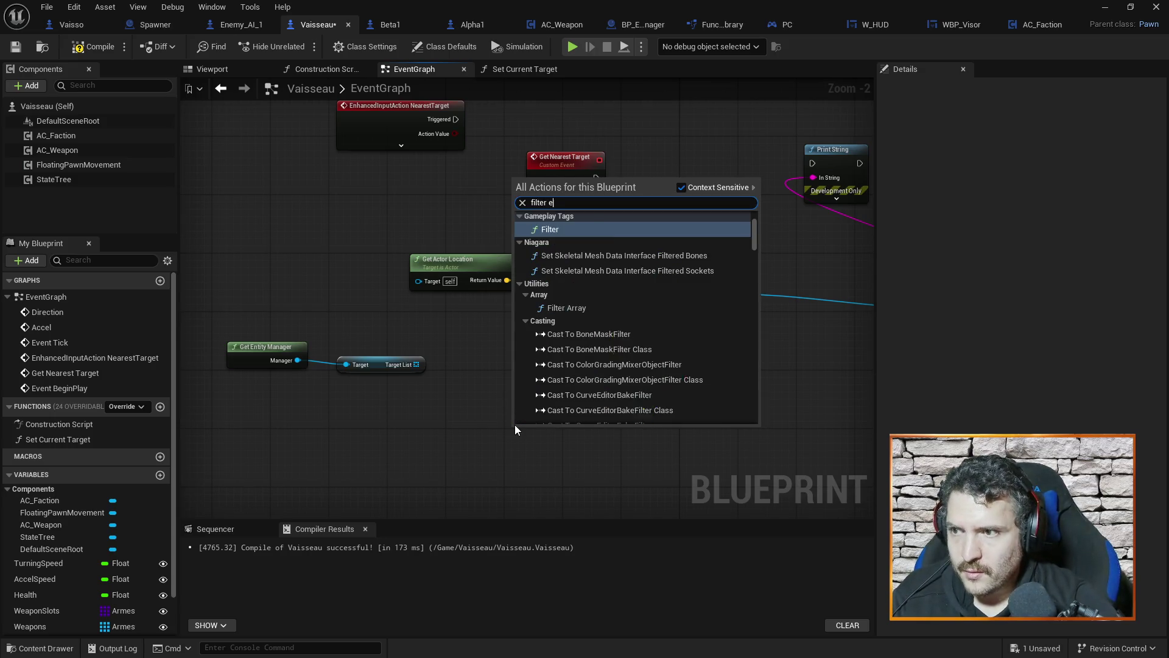
pyautogui.click(597, 230)
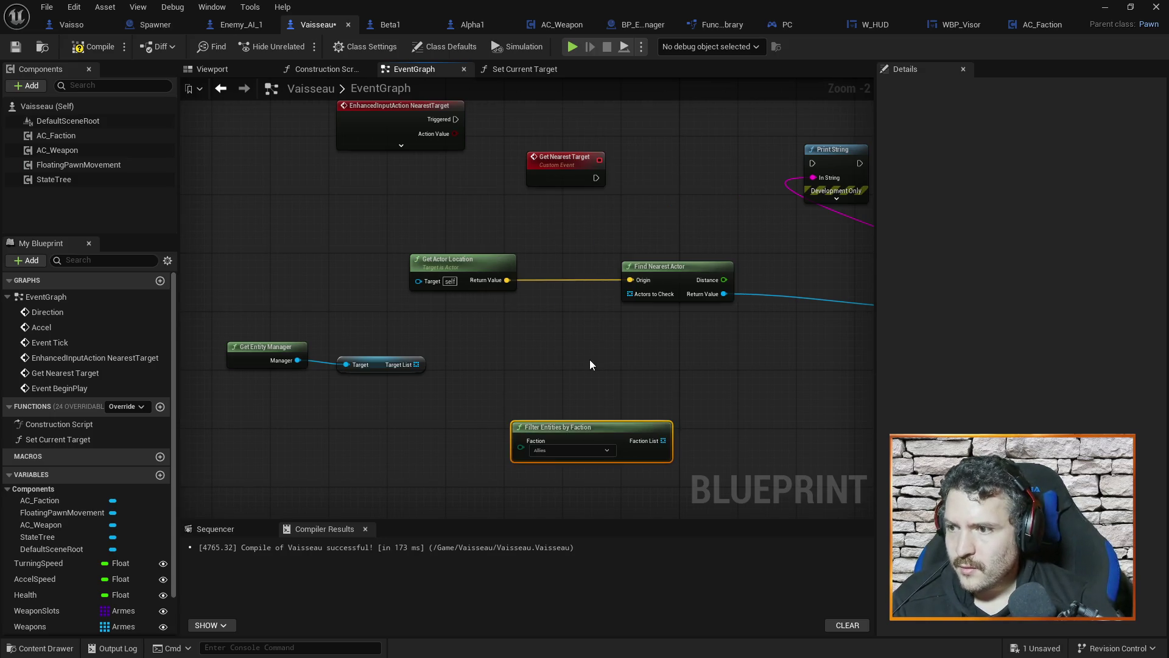
pyautogui.click(556, 450)
pyautogui.click(564, 478)
pyautogui.moveTo(559, 426)
pyautogui.mouseDown()
pyautogui.moveTo(515, 340)
pyautogui.moveTo(528, 348)
pyautogui.moveTo(501, 347)
pyautogui.mouseUp()
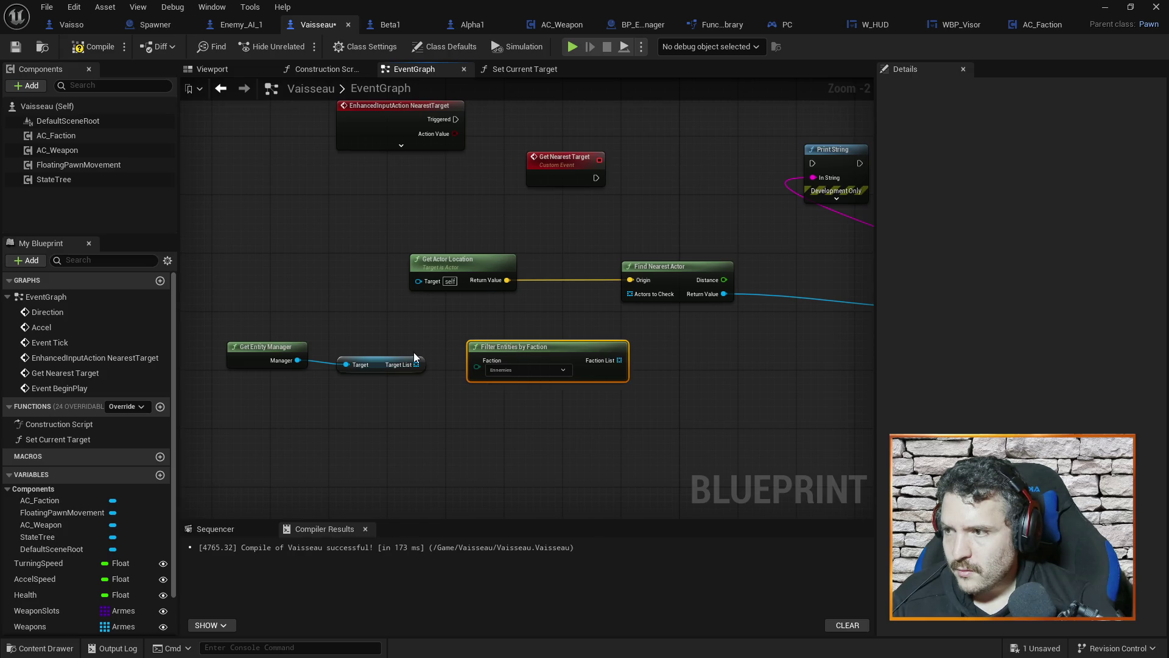
# Step: Delete Target List and Get Entity Manager, and wire Faction List into Find Nearest Actor
pyautogui.click(376, 363)
pyautogui.press('Delete')
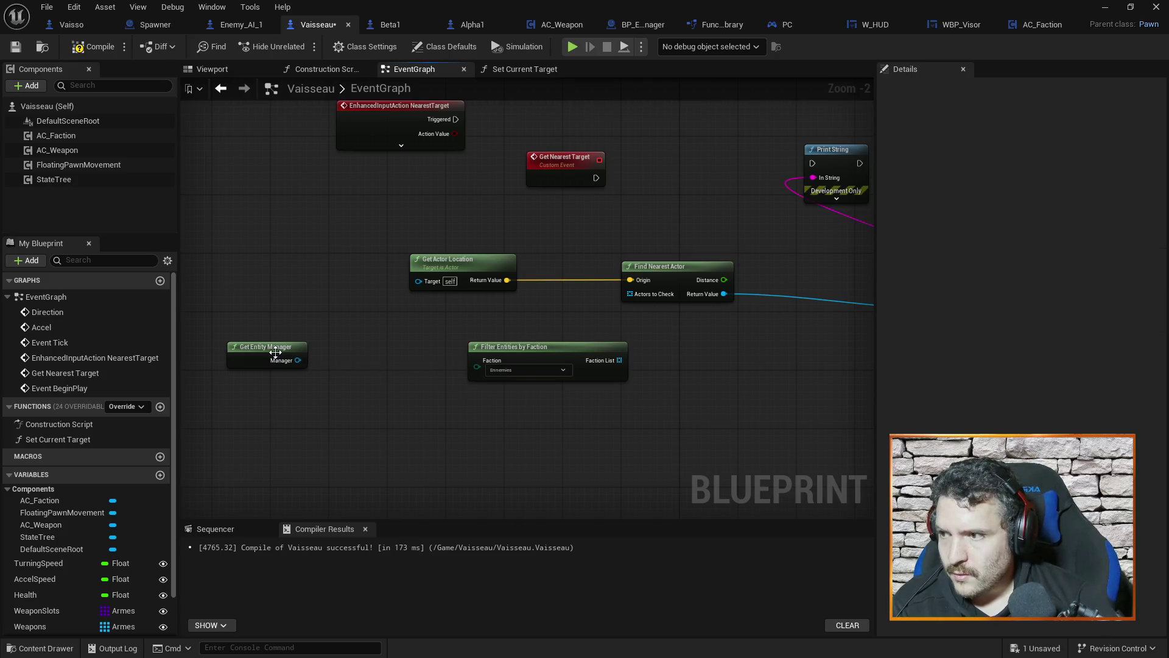
pyautogui.click(266, 346)
pyautogui.press('Delete')
pyautogui.moveTo(519, 349); pyautogui.dragTo(425, 335)
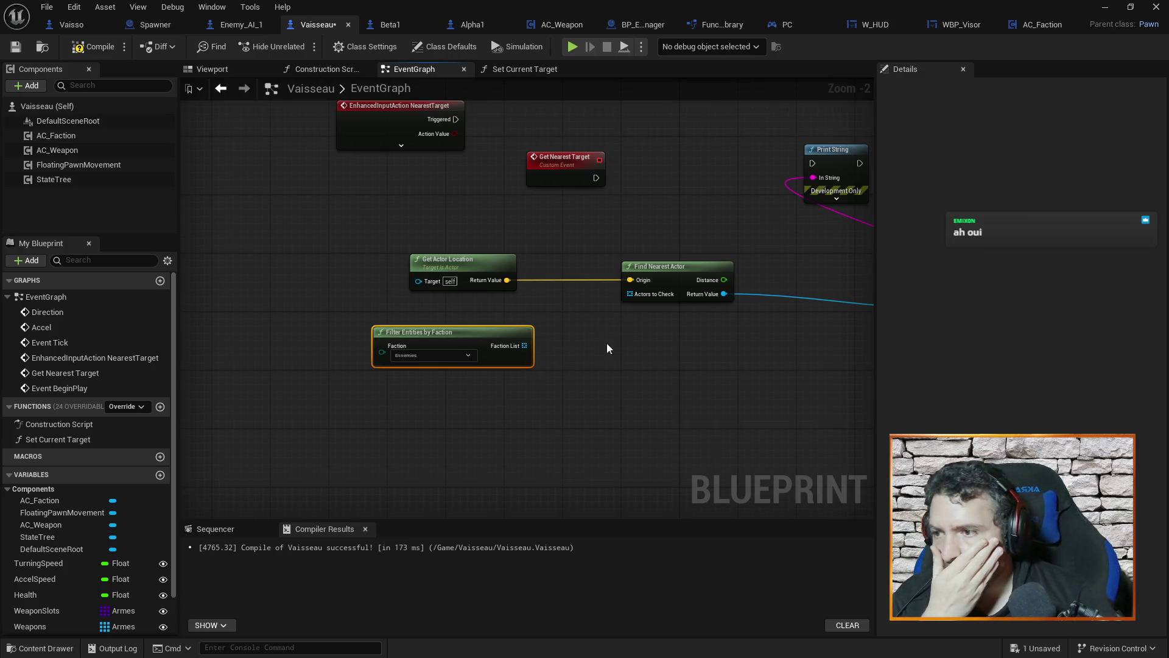
pyautogui.moveTo(520, 348); pyautogui.dragTo(633, 294)
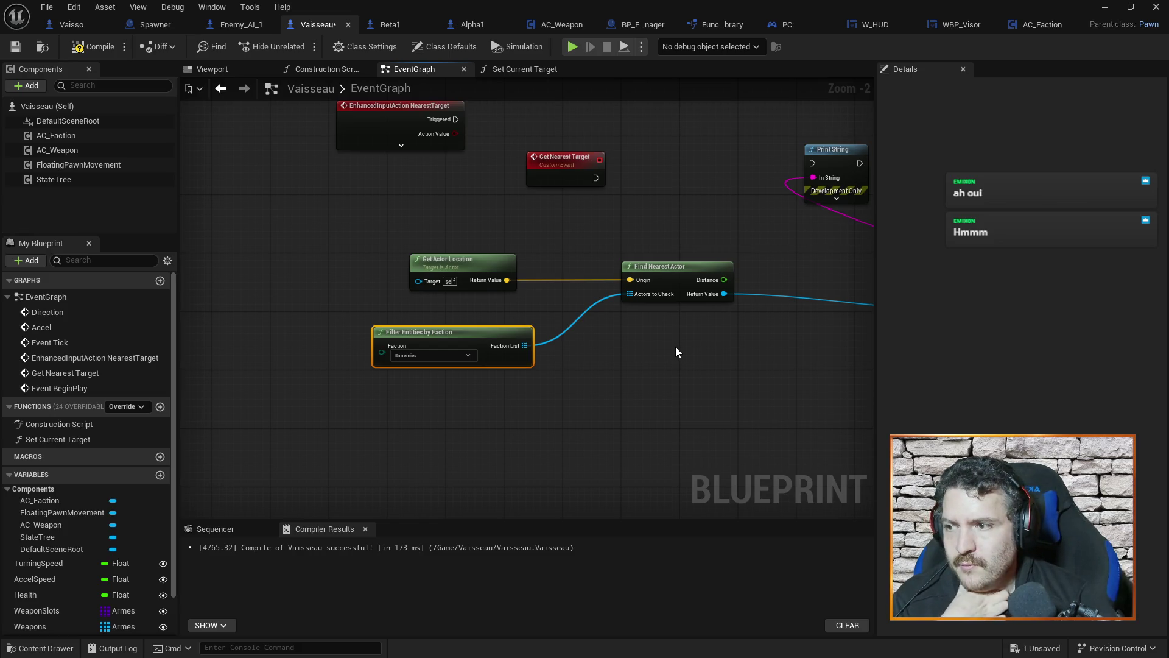
# Step: Compile and save the Vaisseau blueprint
pyautogui.moveTo(662, 363); pyautogui.dragTo(626, 366)
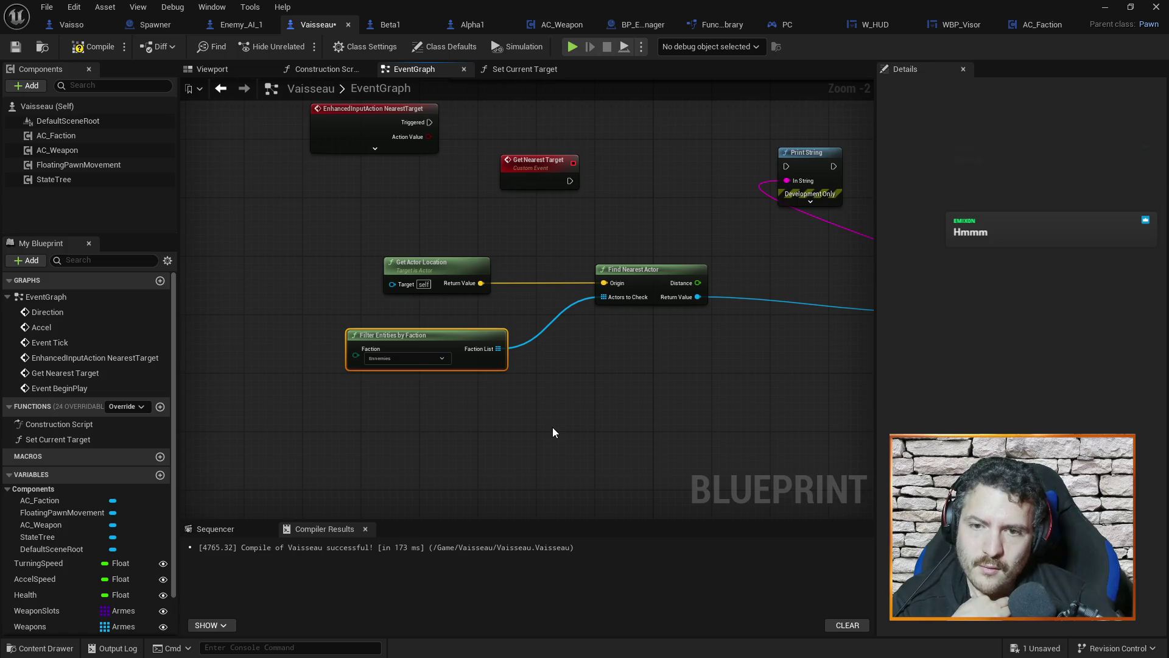
pyautogui.moveTo(603, 417); pyautogui.dragTo(533, 412)
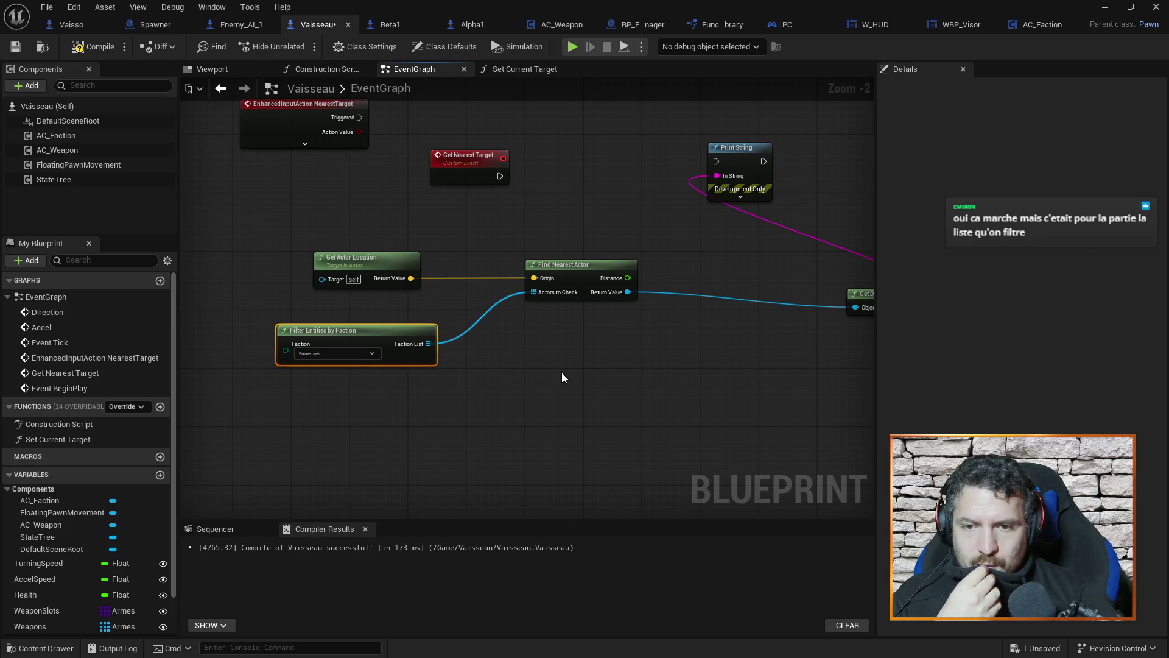
pyautogui.click(536, 367)
pyautogui.click(92, 46)
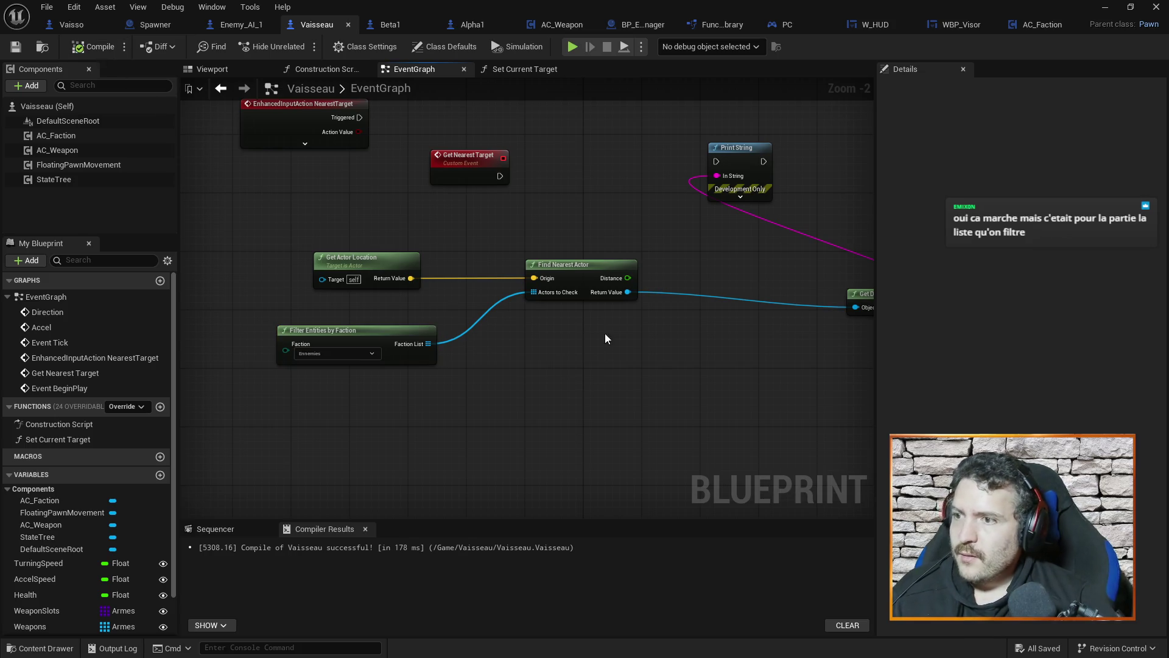
# Step: Delete the leftover Print String and Get Display Name nodes
pyautogui.moveTo(665, 298); pyautogui.dragTo(541, 342)
pyautogui.moveTo(755, 296)
pyautogui.mouseDown()
pyautogui.moveTo(554, 245)
pyautogui.moveTo(492, 210)
pyautogui.mouseUp()
pyautogui.moveTo(326, 174)
pyautogui.mouseDown()
pyautogui.moveTo(407, 206)
pyautogui.moveTo(637, 193)
pyautogui.moveTo(470, 198)
pyautogui.mouseUp()
pyautogui.rightClick(486, 193)
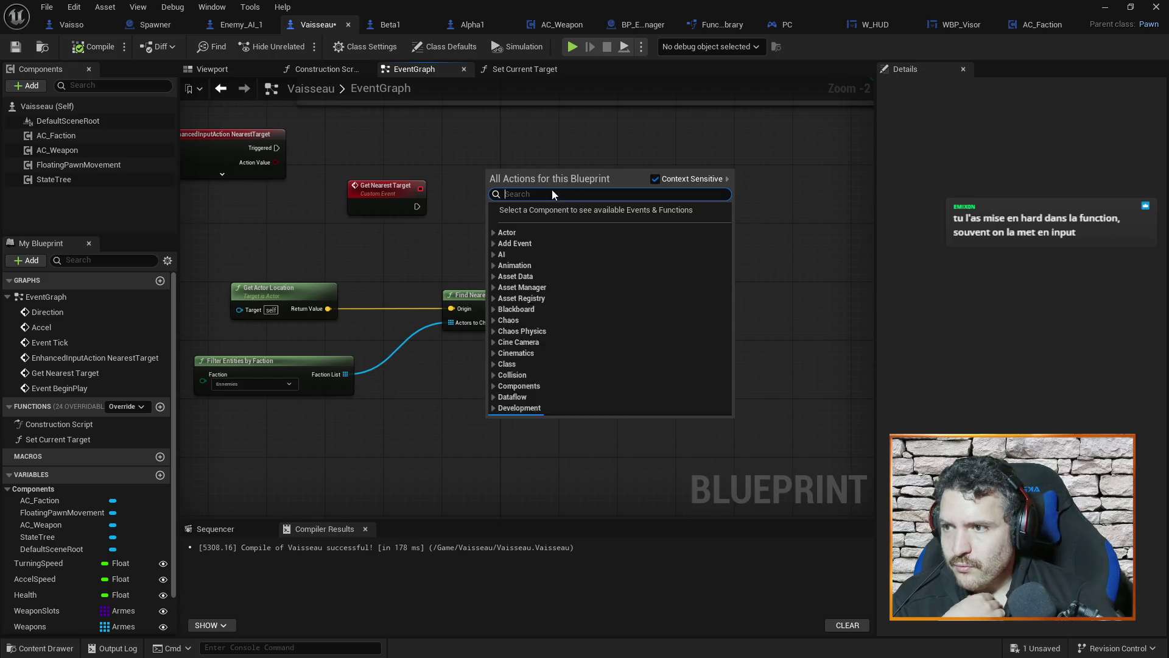
pyautogui.click(528, 107)
pyautogui.moveTo(525, 169); pyautogui.dragTo(678, 259)
pyautogui.press('Delete')
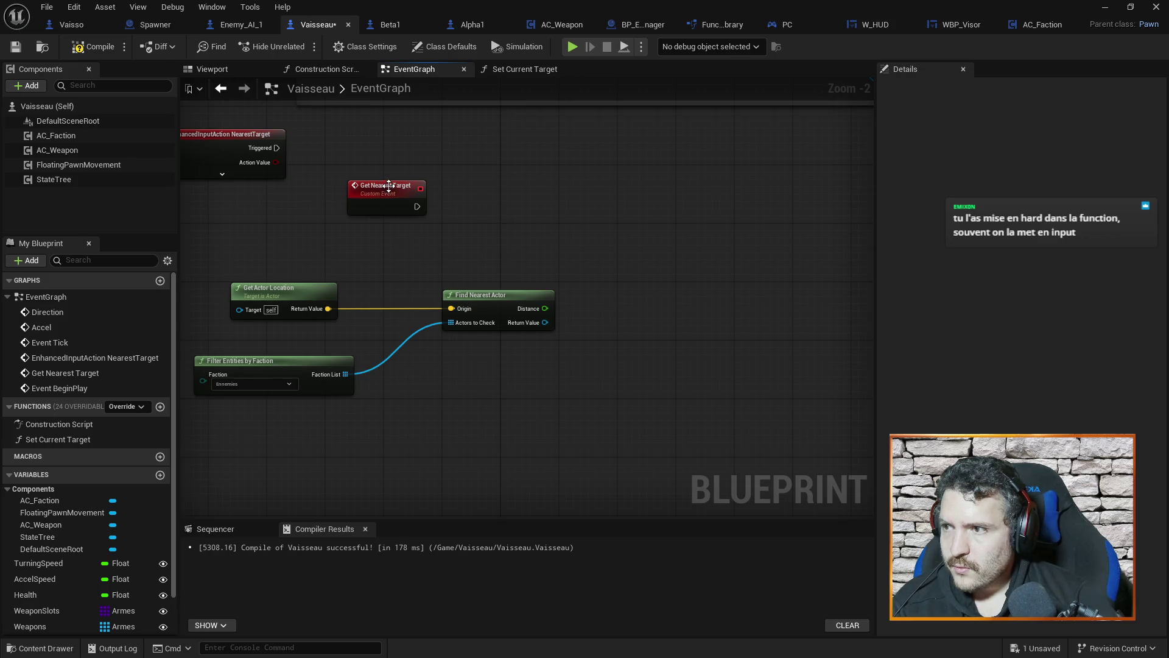
# Step: Reposition the Get Nearest Target event, compile and save again, and open W_HUD
pyautogui.moveTo(392, 185); pyautogui.dragTo(472, 192)
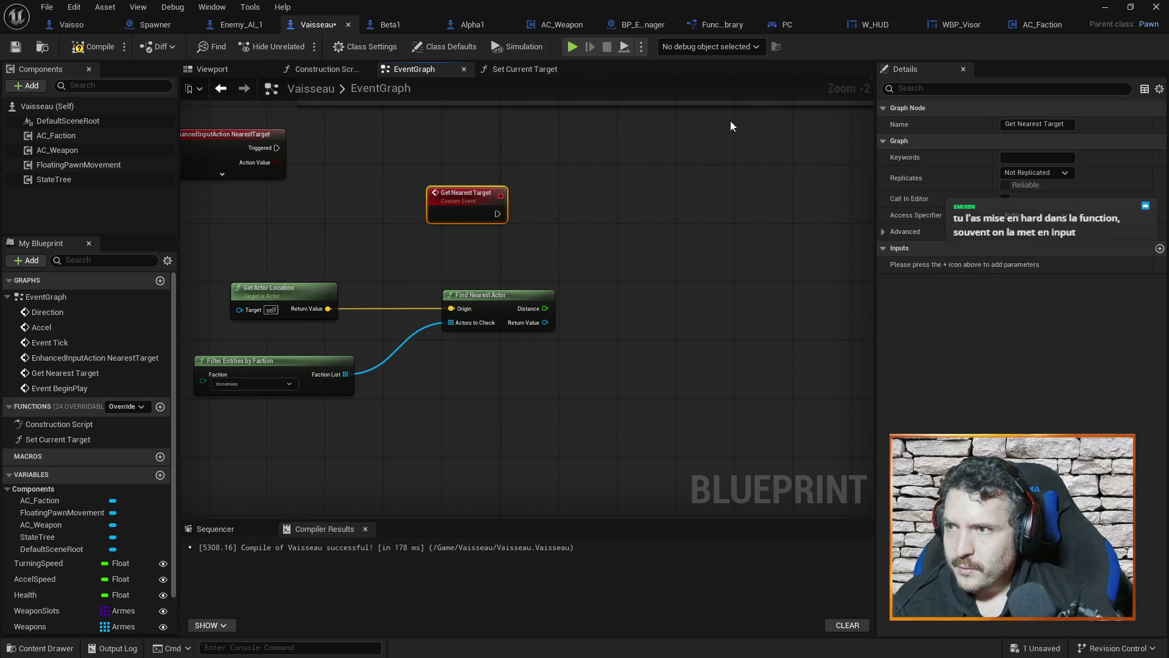
pyautogui.click(96, 46)
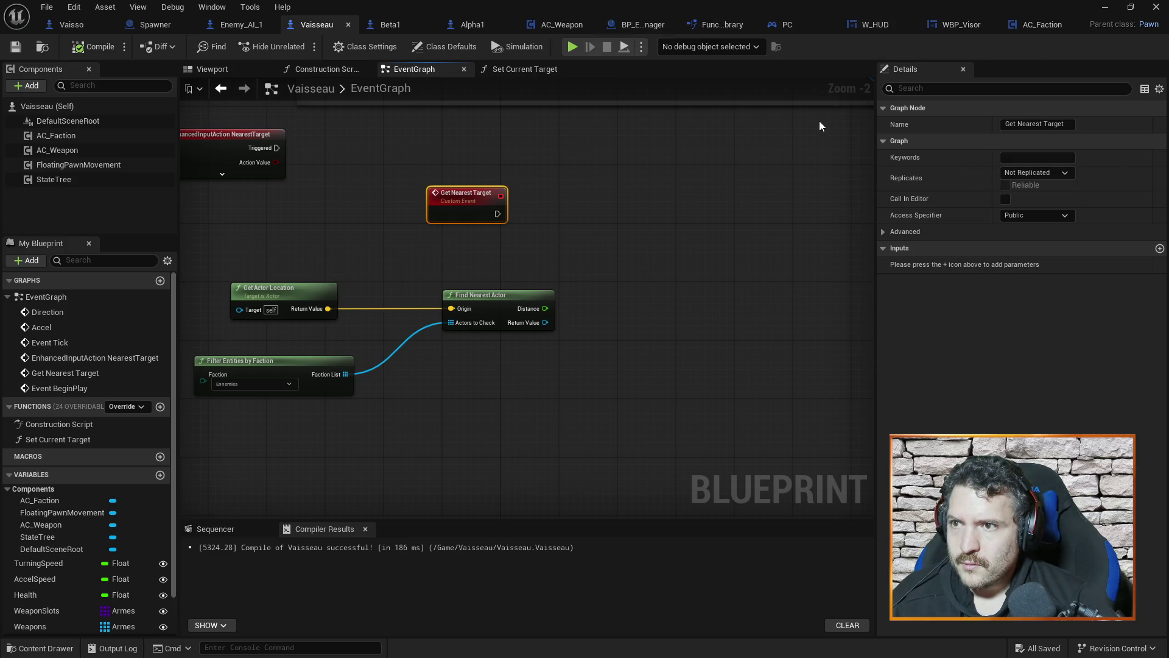
pyautogui.click(892, 26)
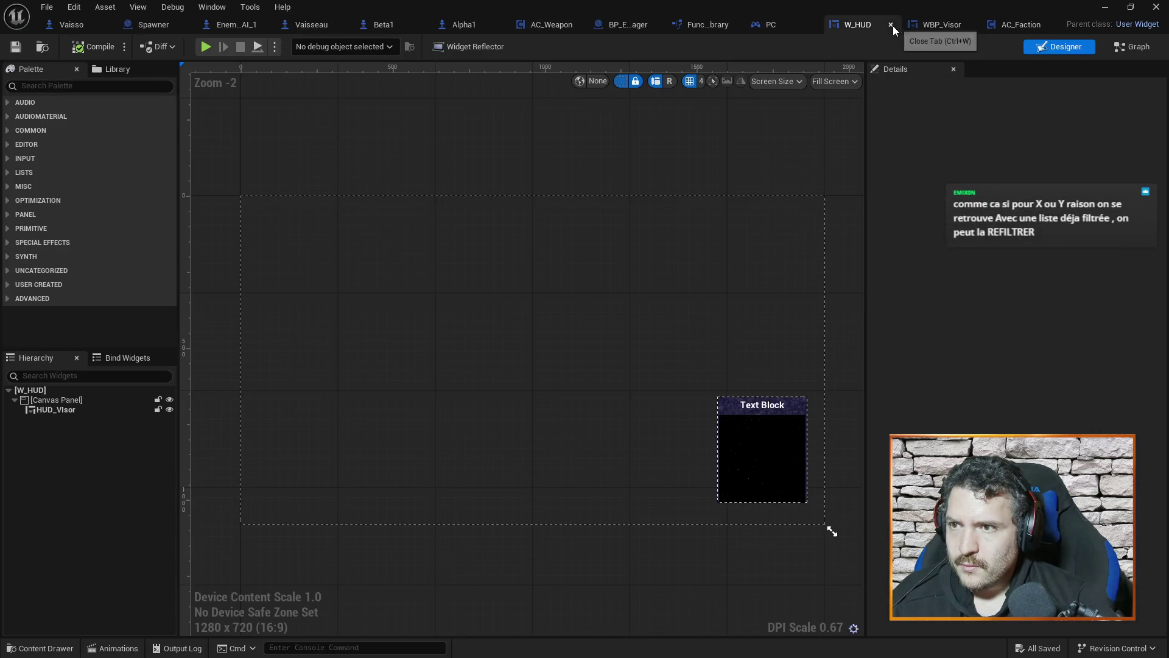
# Step: Check the WBP_Visor graph, then AC_Weapon, and come back to the Vaisseau tab
pyautogui.click(935, 31)
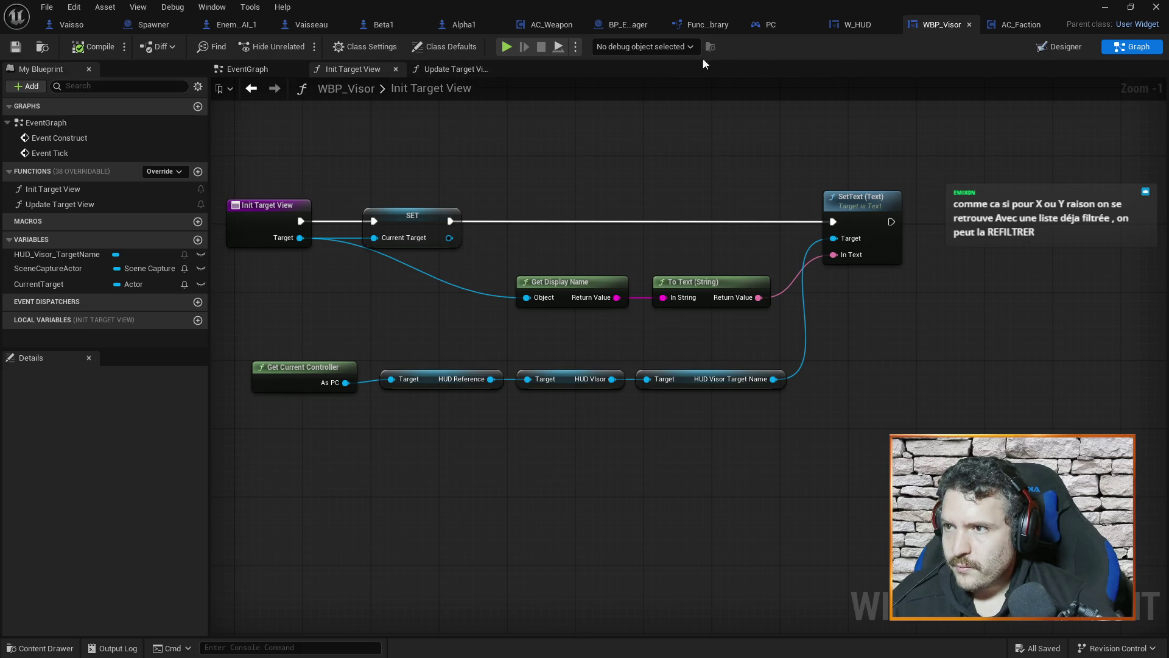
pyautogui.click(549, 25)
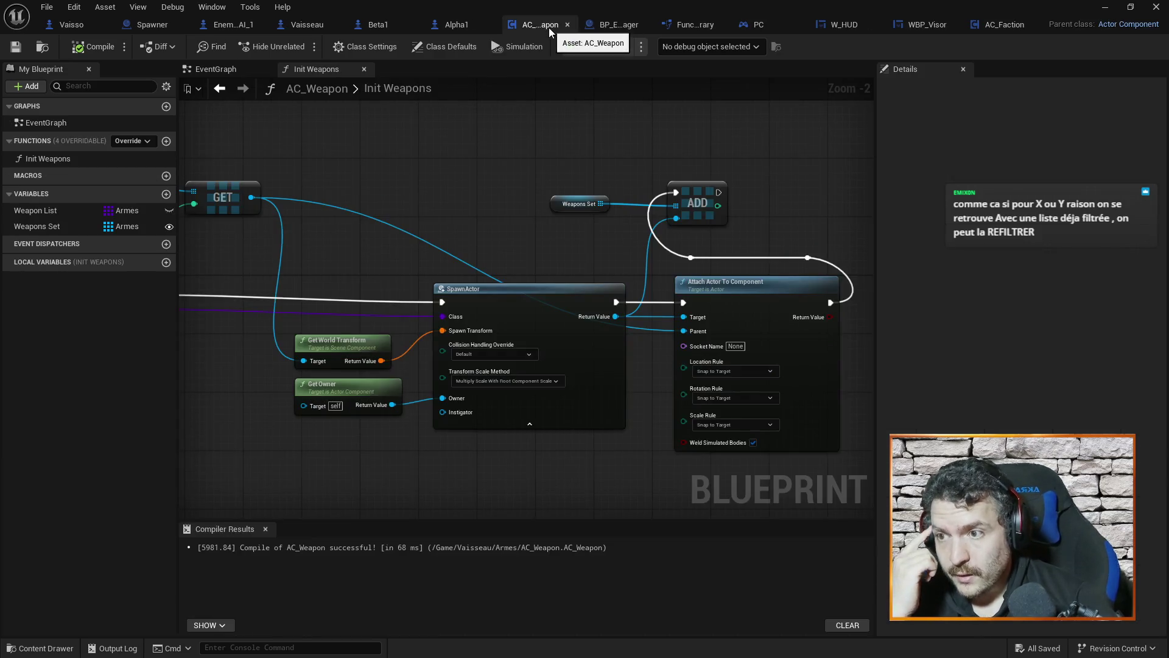
pyautogui.click(308, 25)
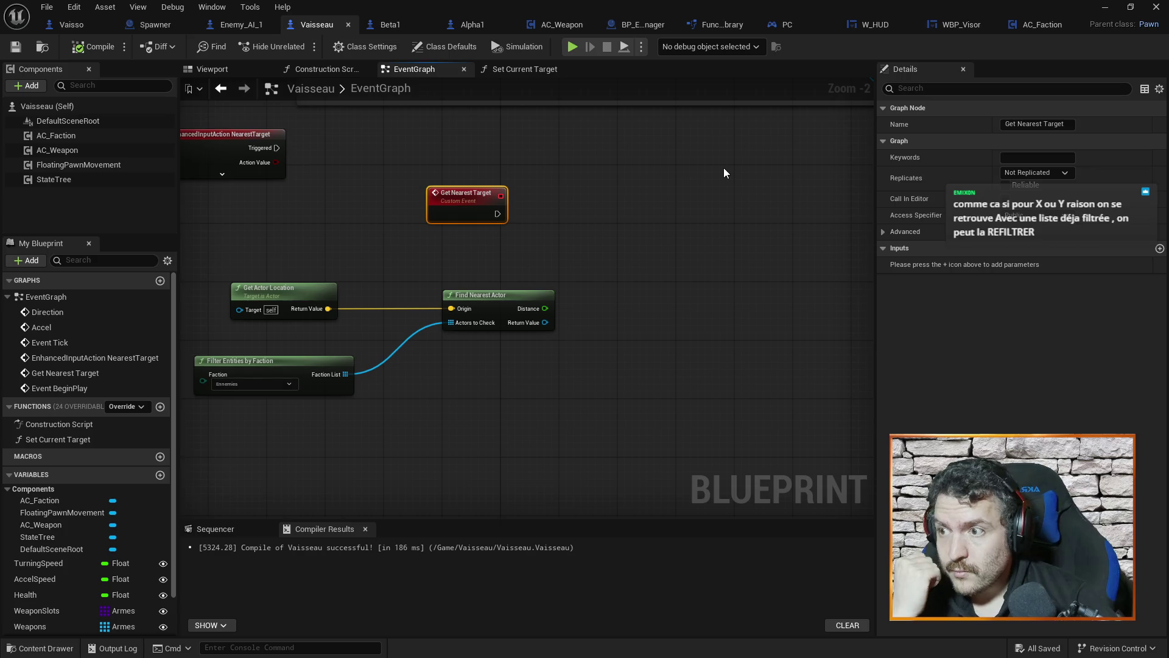
# Step: Try a SET CurrentTarget variable node, then delete it after checking the function
pyautogui.scroll(-3, 57, 557)
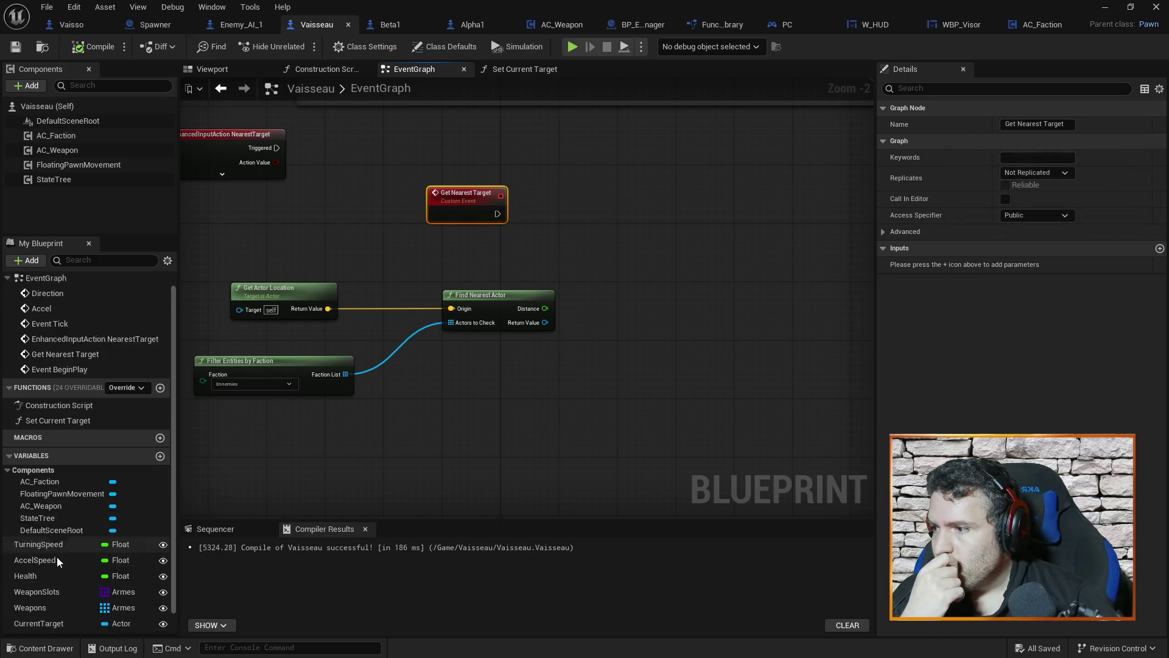
pyautogui.moveTo(493, 364)
pyautogui.mouseDown()
pyautogui.moveTo(567, 339)
pyautogui.moveTo(553, 357)
pyautogui.moveTo(602, 305)
pyautogui.moveTo(585, 293)
pyautogui.mouseUp()
pyautogui.moveTo(54, 596); pyautogui.dragTo(521, 262)
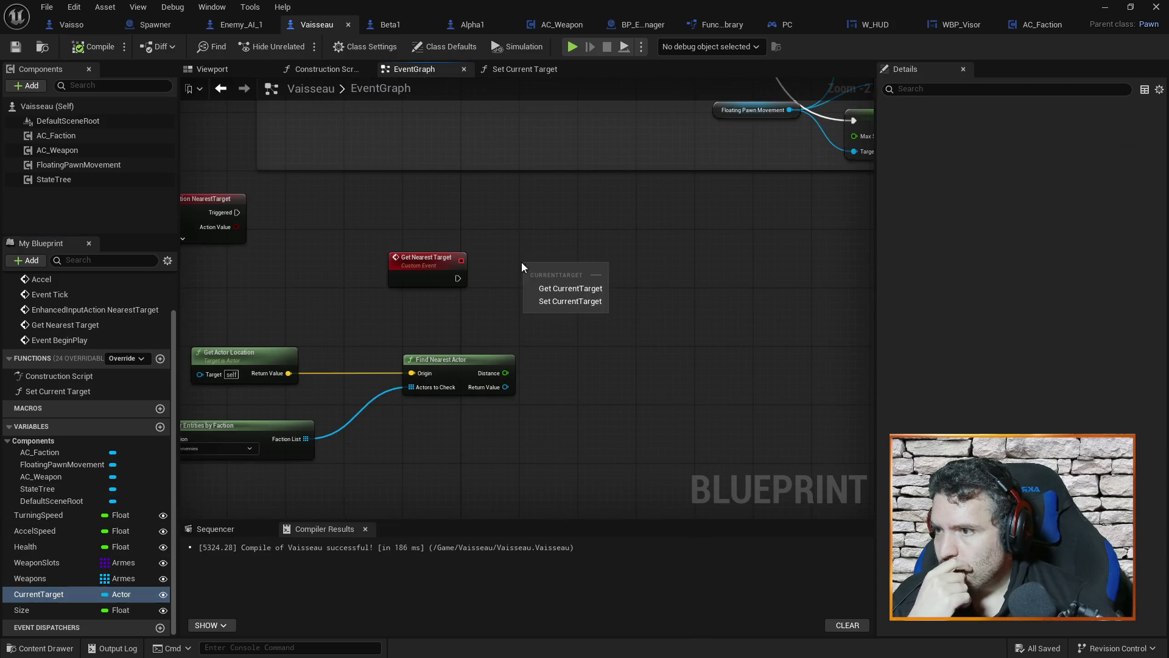
pyautogui.click(563, 306)
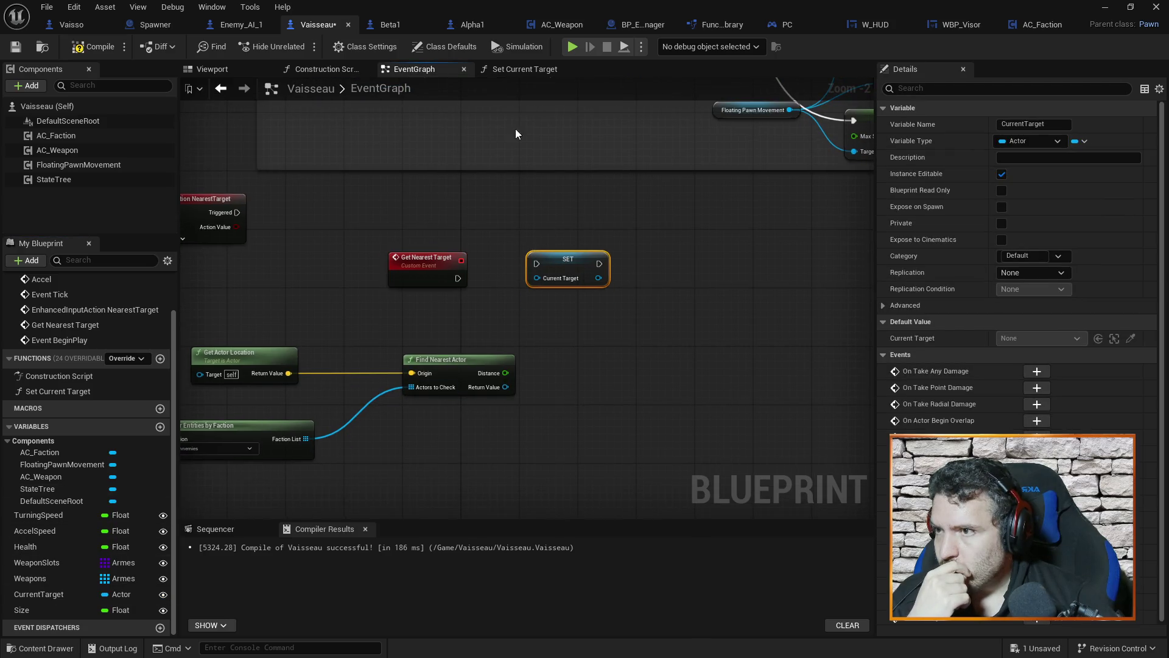
pyautogui.click(514, 69)
pyautogui.click(439, 70)
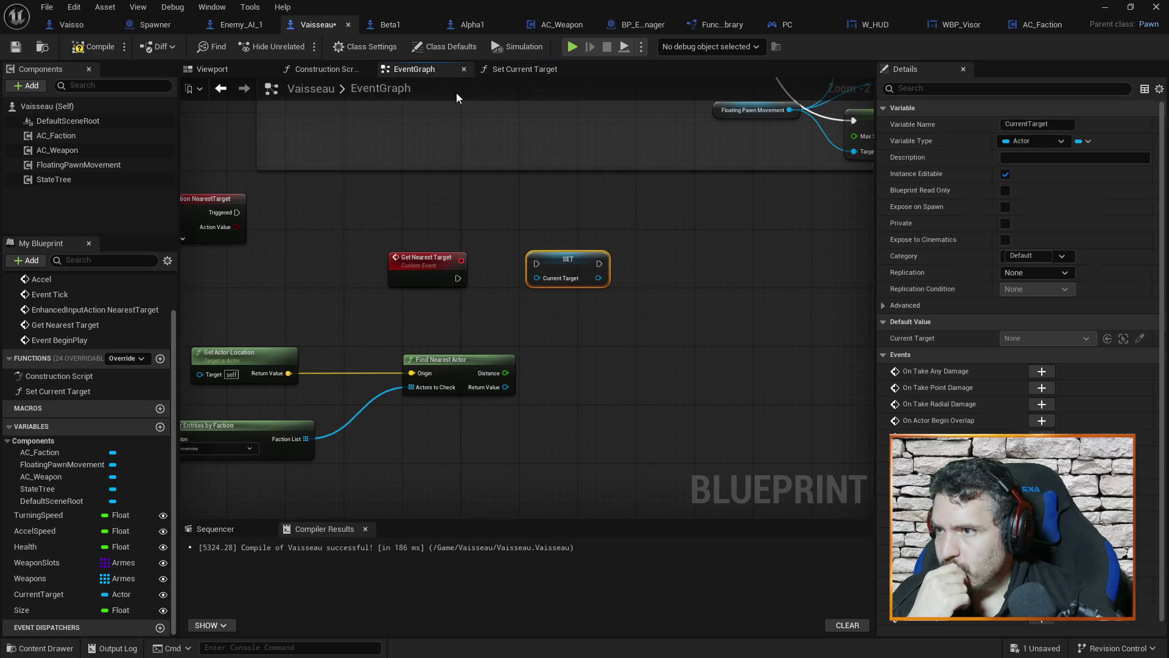
pyautogui.press('Delete')
# Step: Call Set Current Target from Get Nearest Target with Find Nearest Actor's result, and compile
pyautogui.rightClick(587, 265)
pyautogui.click(562, 261)
pyautogui.rightClick(558, 270)
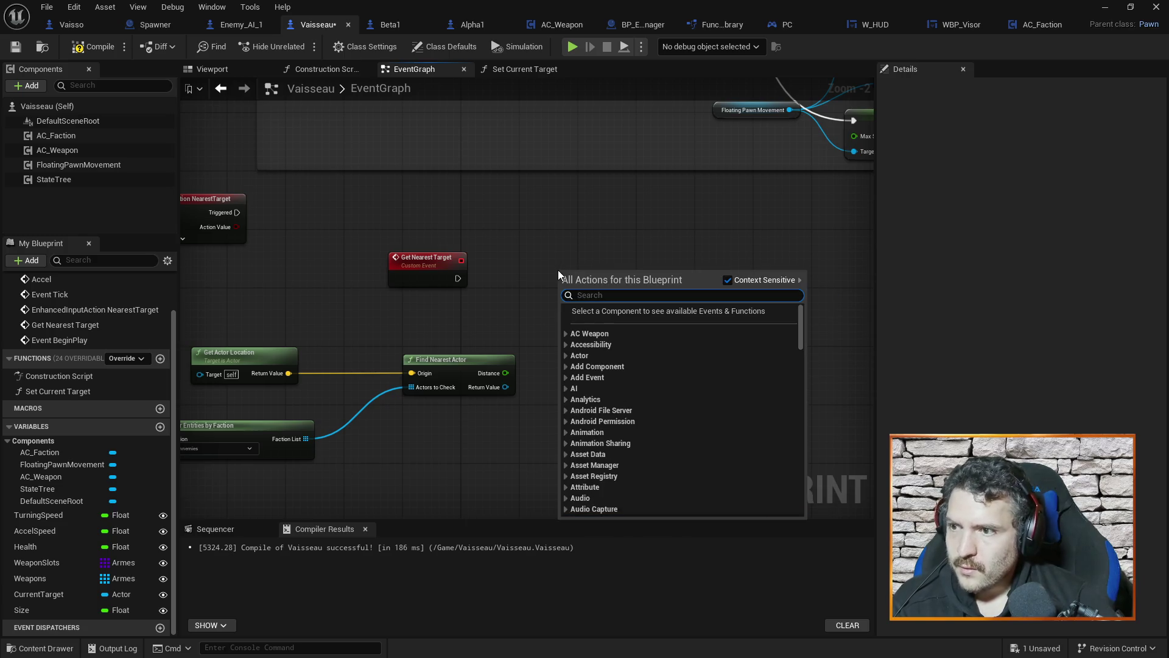
pyautogui.write('set current')
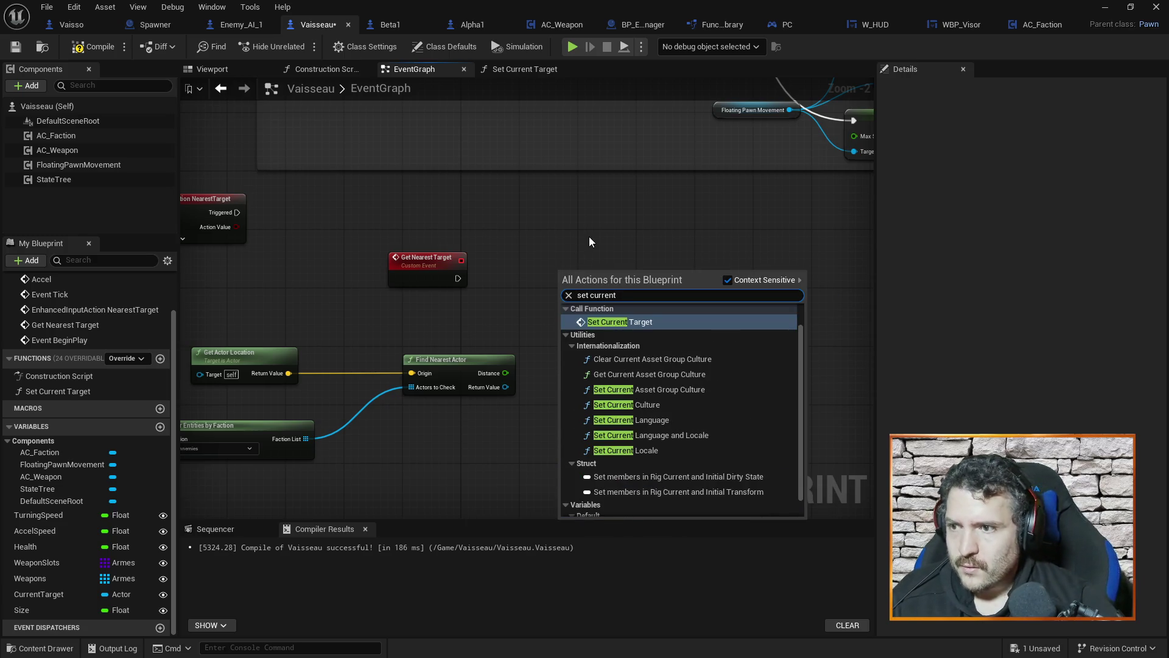
pyautogui.click(620, 322)
pyautogui.moveTo(458, 278); pyautogui.dragTo(559, 270)
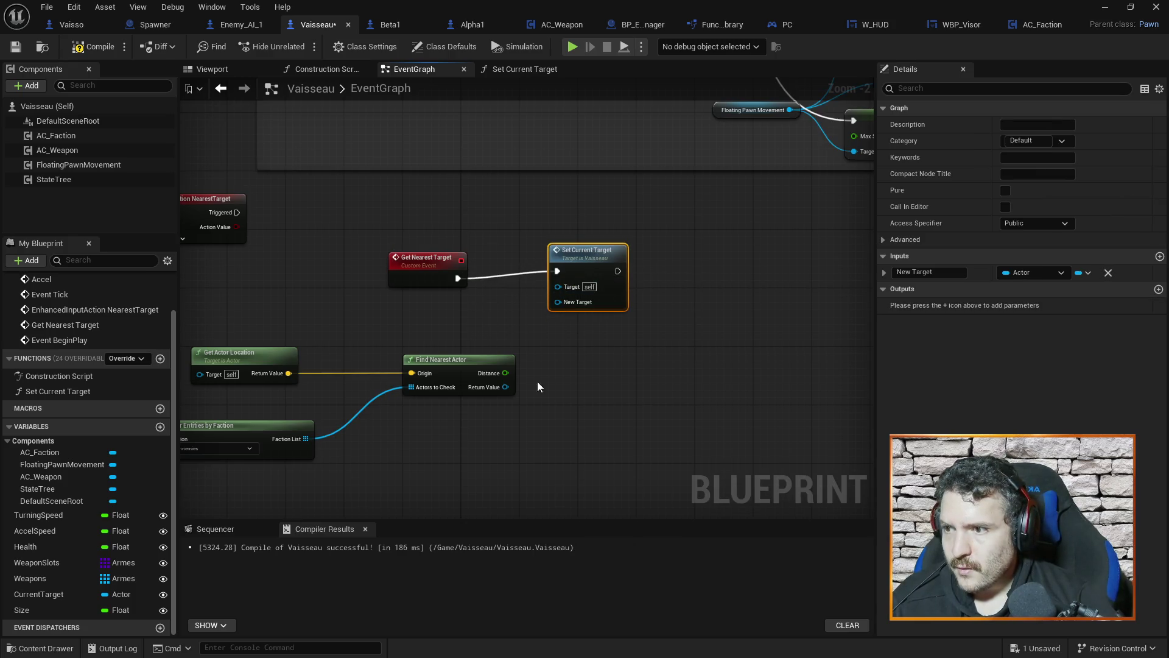
pyautogui.moveTo(503, 387); pyautogui.dragTo(560, 301)
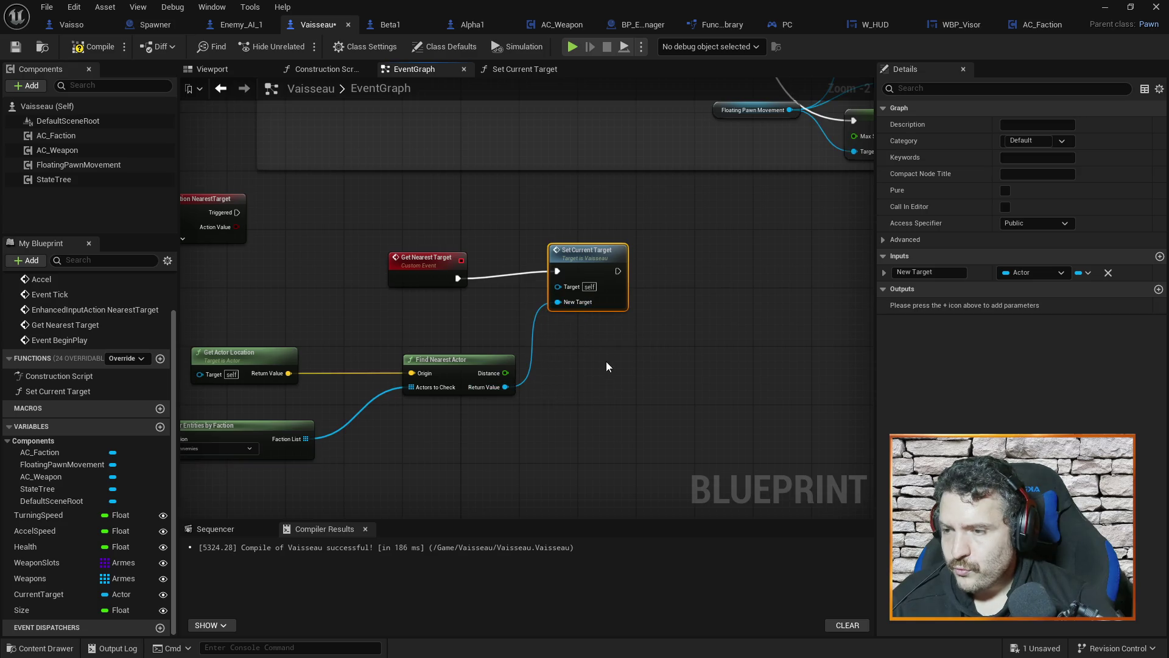
pyautogui.click(76, 51)
pyautogui.click(538, 68)
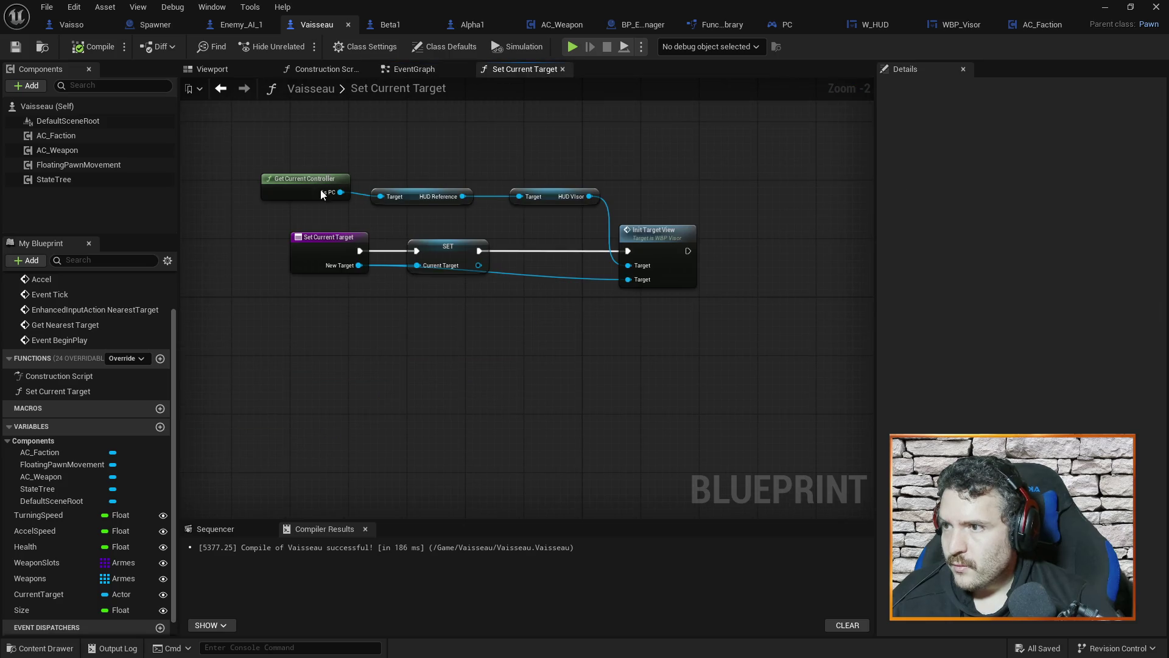
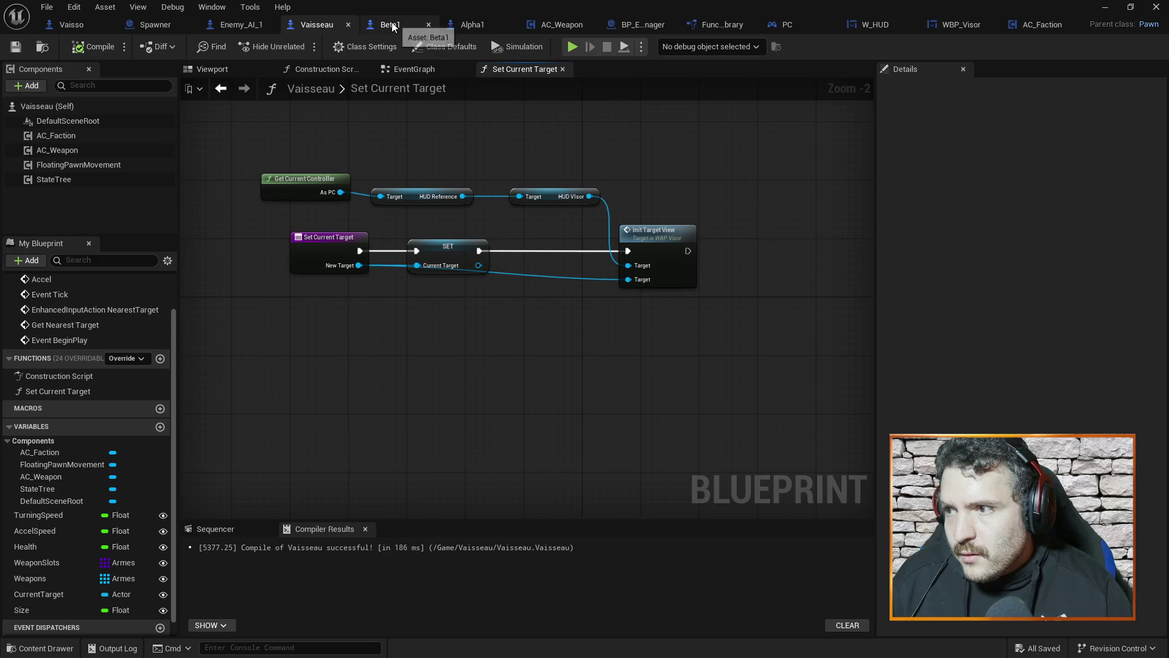
# Step: Add an actor-array input named Target List to Filter_Entities_By_Faction
pyautogui.click(723, 27)
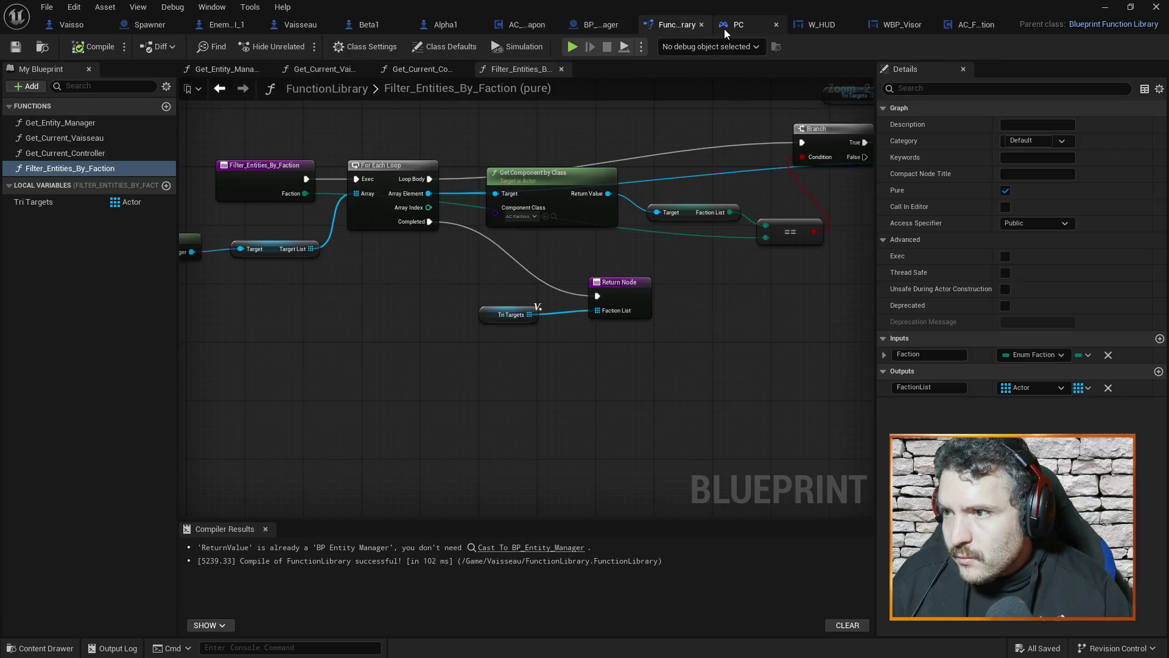
pyautogui.moveTo(375, 320)
pyautogui.mouseDown()
pyautogui.moveTo(491, 310)
pyautogui.moveTo(478, 318)
pyautogui.mouseUp()
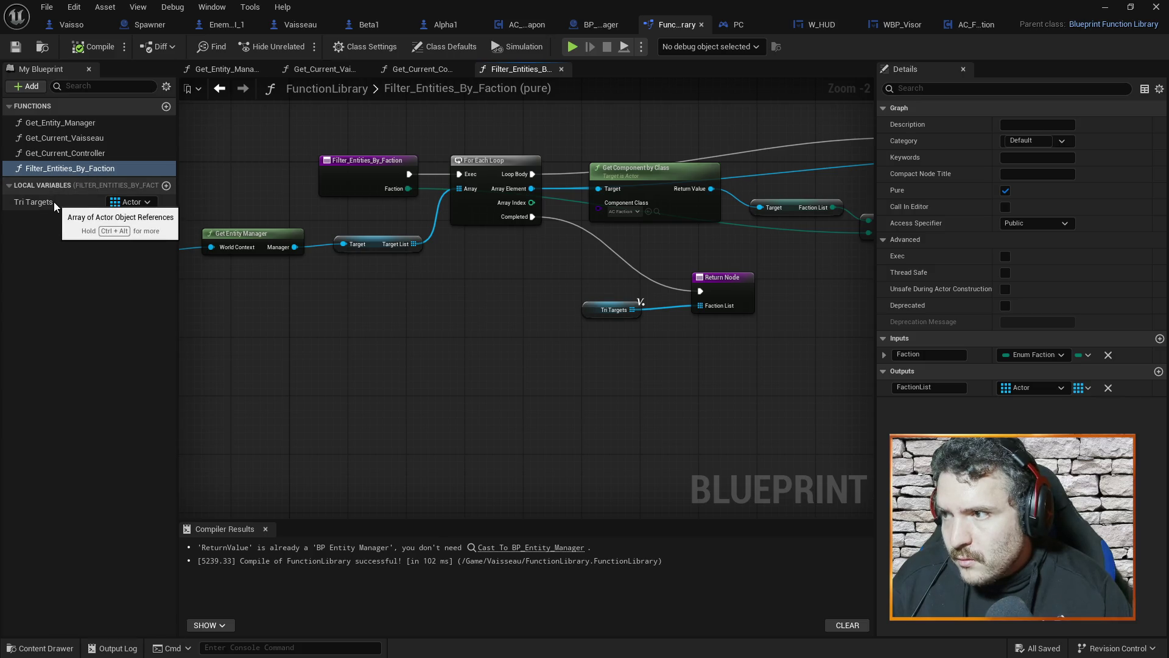
pyautogui.moveTo(364, 345); pyautogui.dragTo(487, 343)
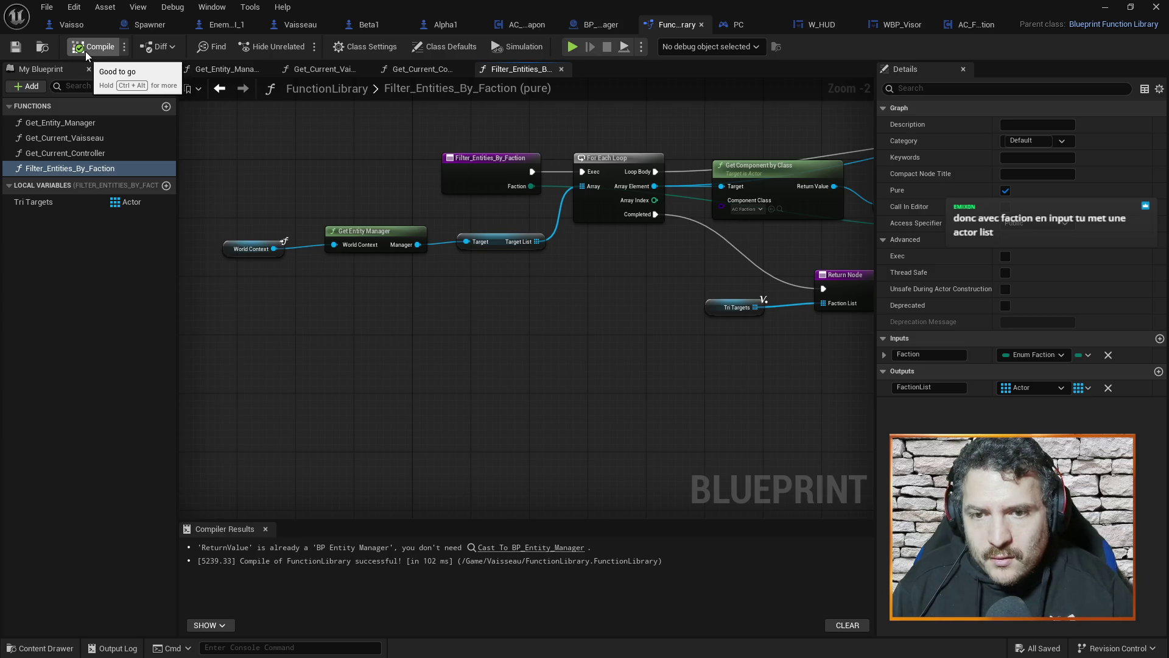
pyautogui.moveTo(489, 158); pyautogui.dragTo(459, 158)
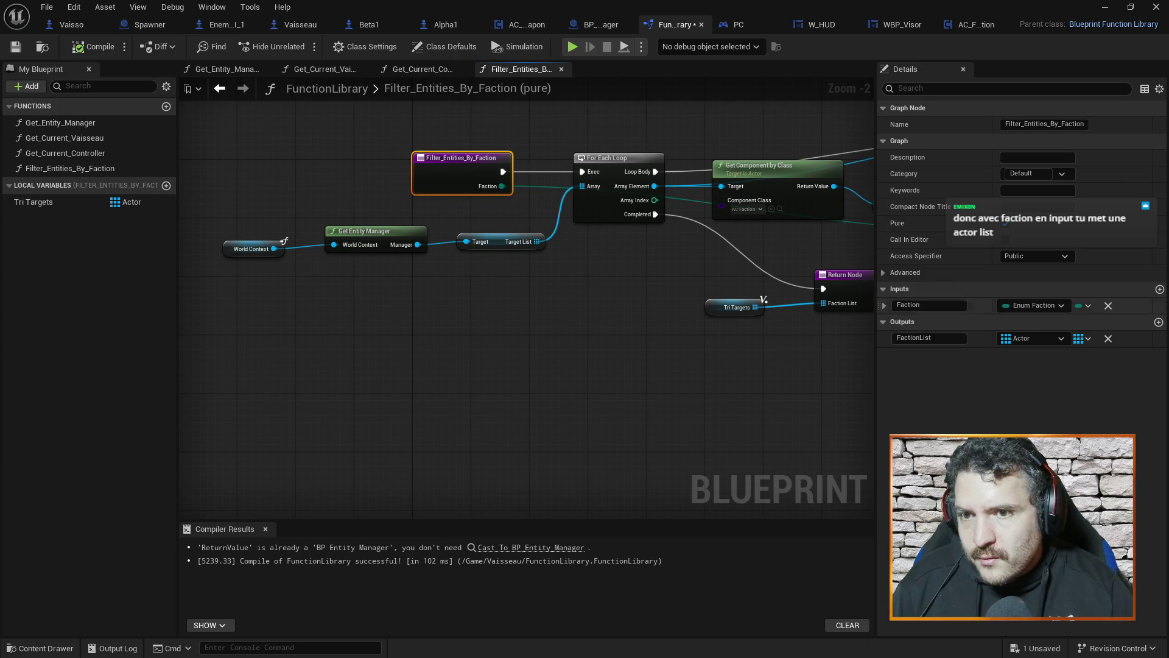
pyautogui.click(1159, 290)
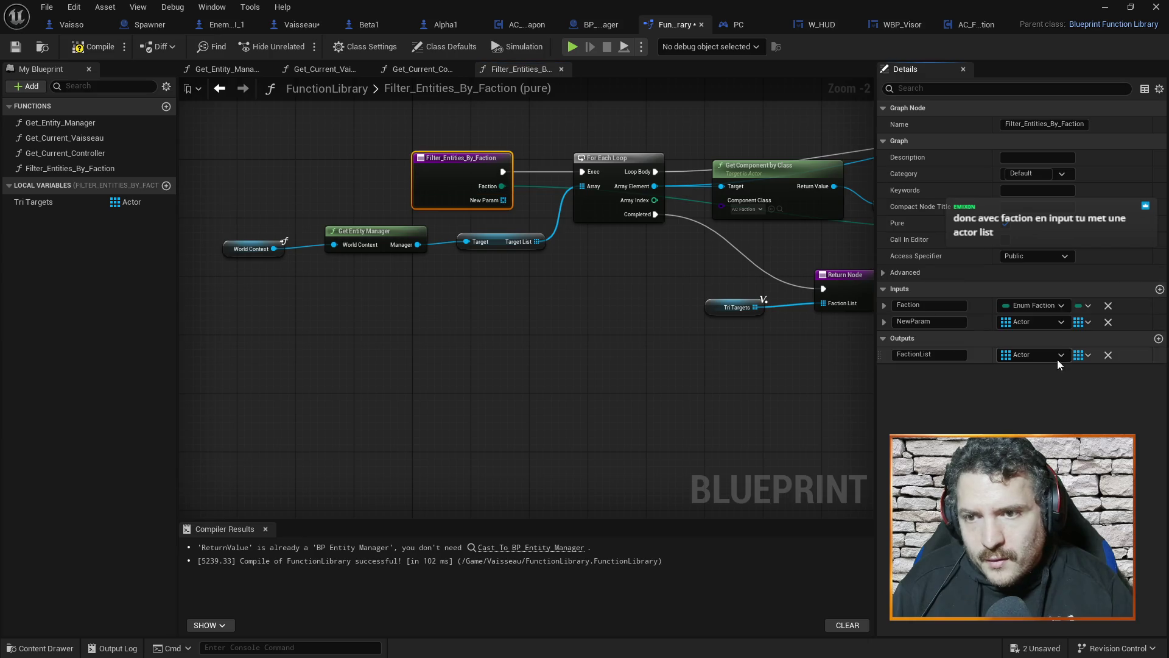
pyautogui.write('Target List')
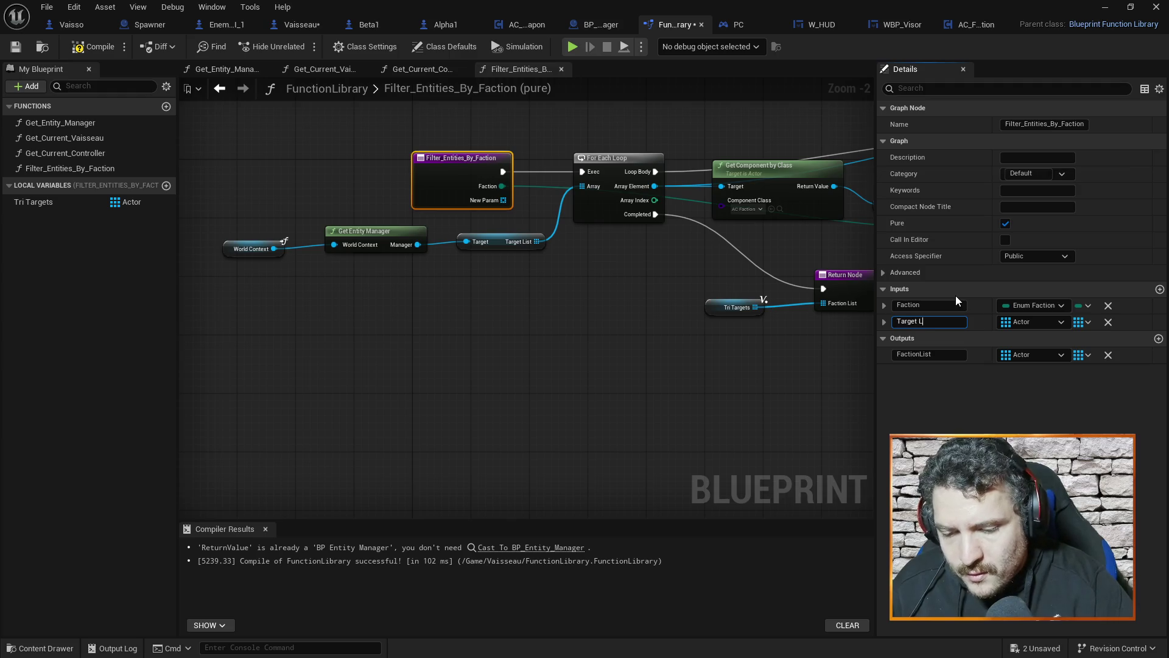
pyautogui.press('Return')
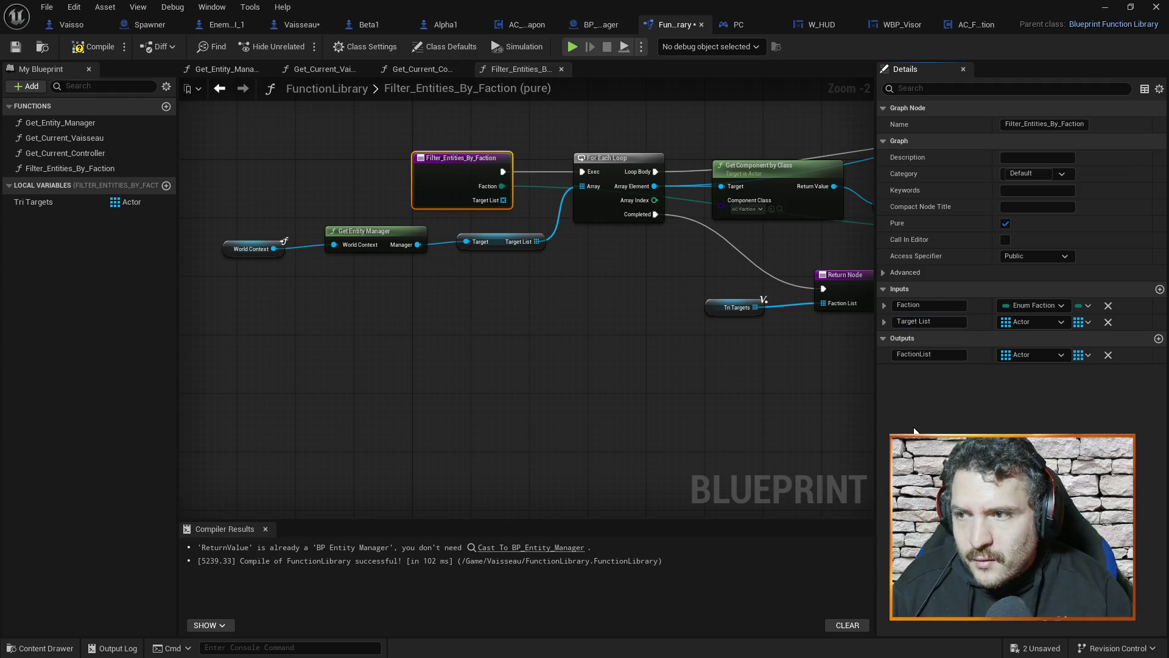
# Step: Feed Target List into the For Each Loop array, delete the Get Entity Manager nodes, and compile and save
pyautogui.moveTo(503, 200); pyautogui.dragTo(590, 187)
pyautogui.moveTo(236, 224); pyautogui.dragTo(548, 315)
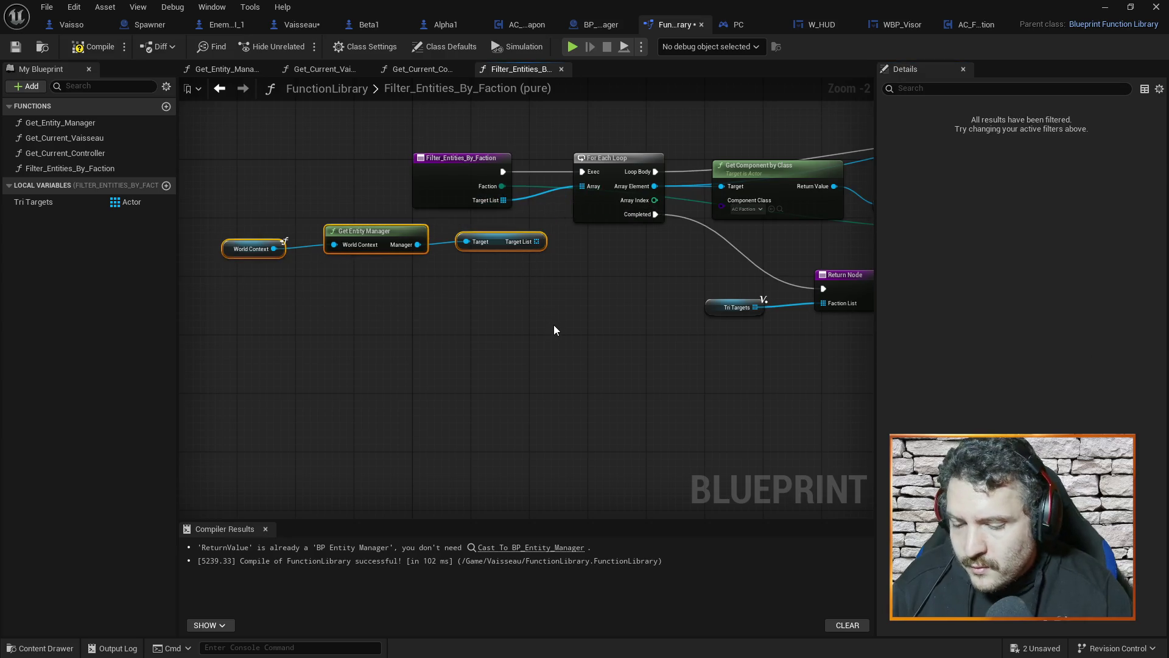
pyautogui.press('Delete')
pyautogui.click(92, 46)
pyautogui.click(292, 24)
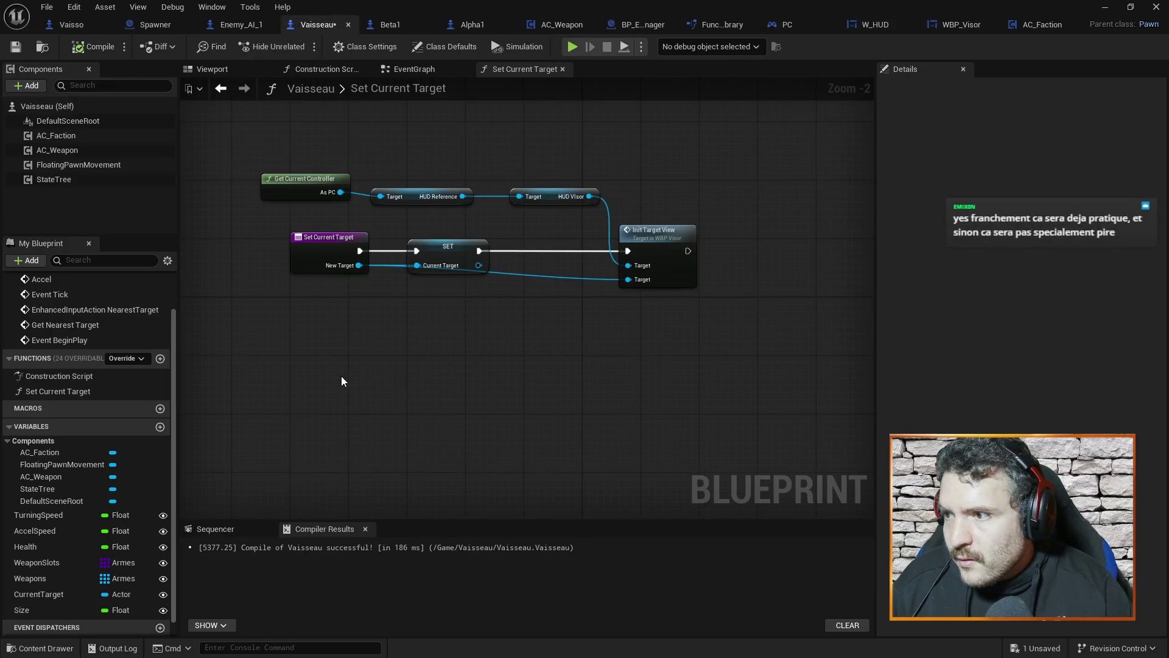
# Step: Paste the entity manager lookup nodes into Vaisseau and wire Target List into Filter Entities by Faction
pyautogui.click(408, 69)
pyautogui.moveTo(411, 283)
pyautogui.mouseDown()
pyautogui.moveTo(317, 274)
pyautogui.moveTo(504, 259)
pyautogui.mouseUp()
pyautogui.hotkey('ctrl', 'v')
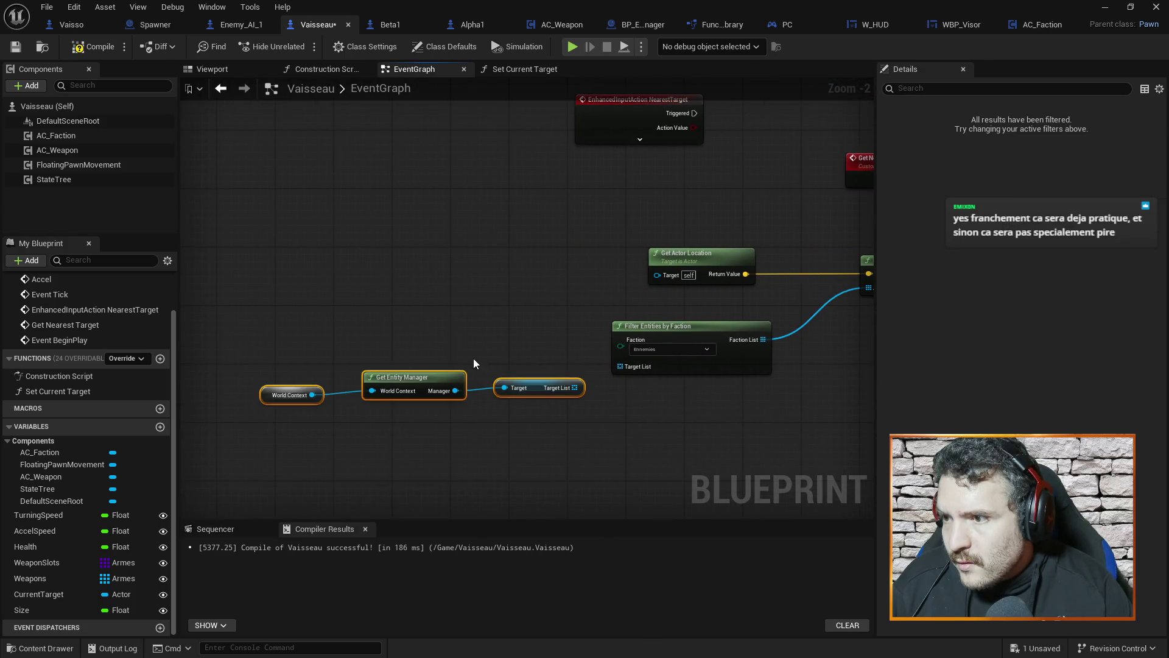
pyautogui.moveTo(574, 388); pyautogui.dragTo(620, 367)
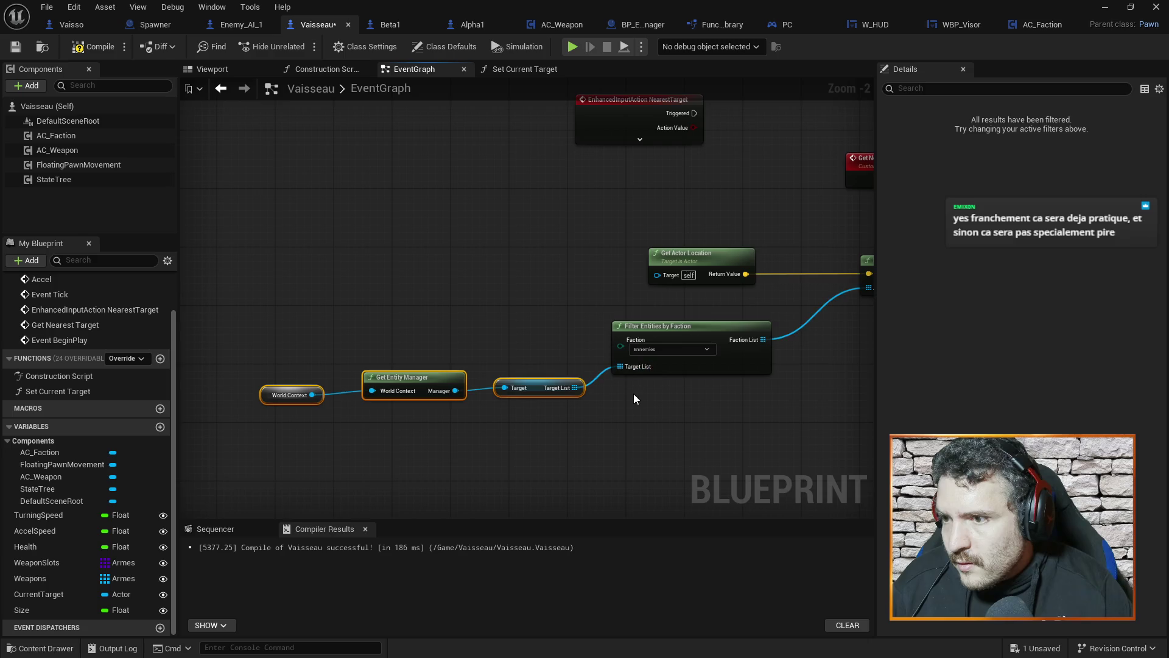
# Step: Compile Vaisseau and delete the erroring World Context and pasted Get Entity Manager nodes
pyautogui.click(91, 46)
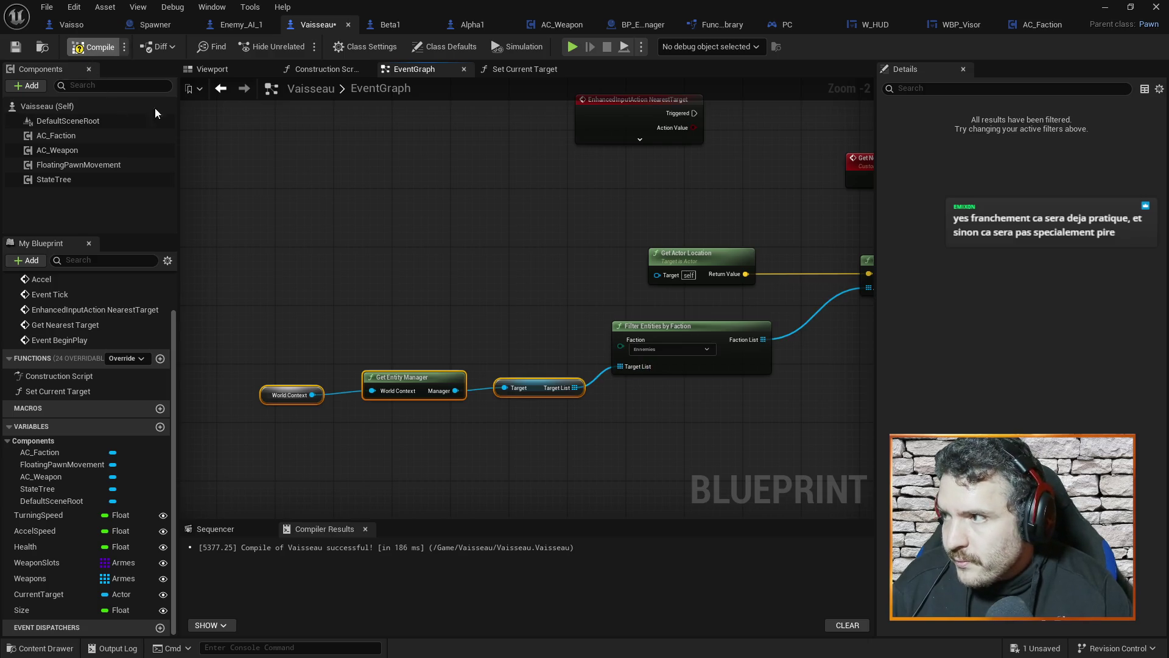
pyautogui.click(267, 400)
pyautogui.press('Delete')
pyautogui.click(427, 391)
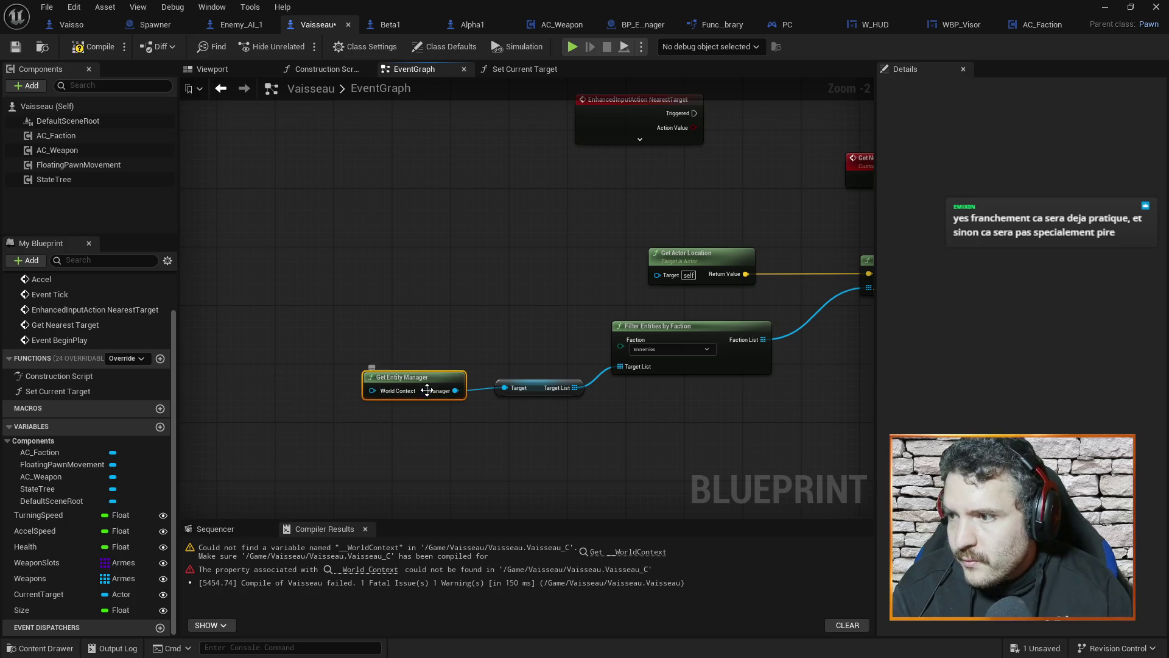
pyautogui.press('Delete')
# Step: Add the library's Get Entity Manager node, connect it to the Target List getter, and recompile
pyautogui.rightClick(431, 368)
pyautogui.write('get enti')
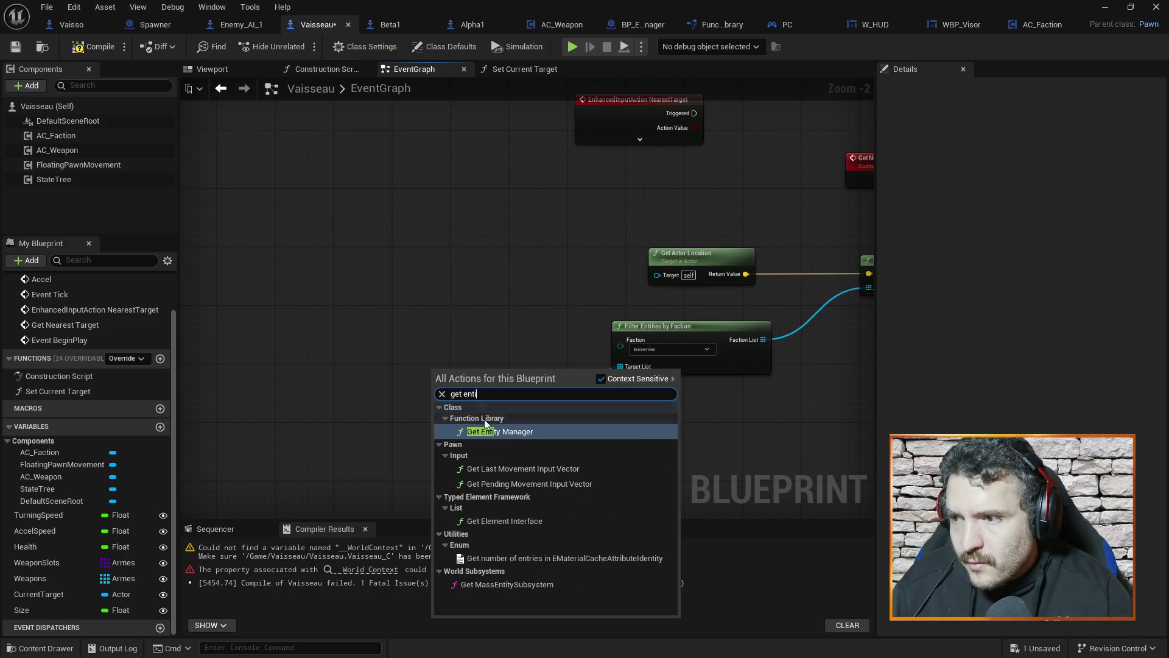
pyautogui.click(488, 431)
pyautogui.moveTo(476, 383)
pyautogui.mouseDown()
pyautogui.moveTo(451, 374)
pyautogui.moveTo(503, 390)
pyautogui.moveTo(546, 382)
pyautogui.mouseUp()
pyautogui.click(445, 272)
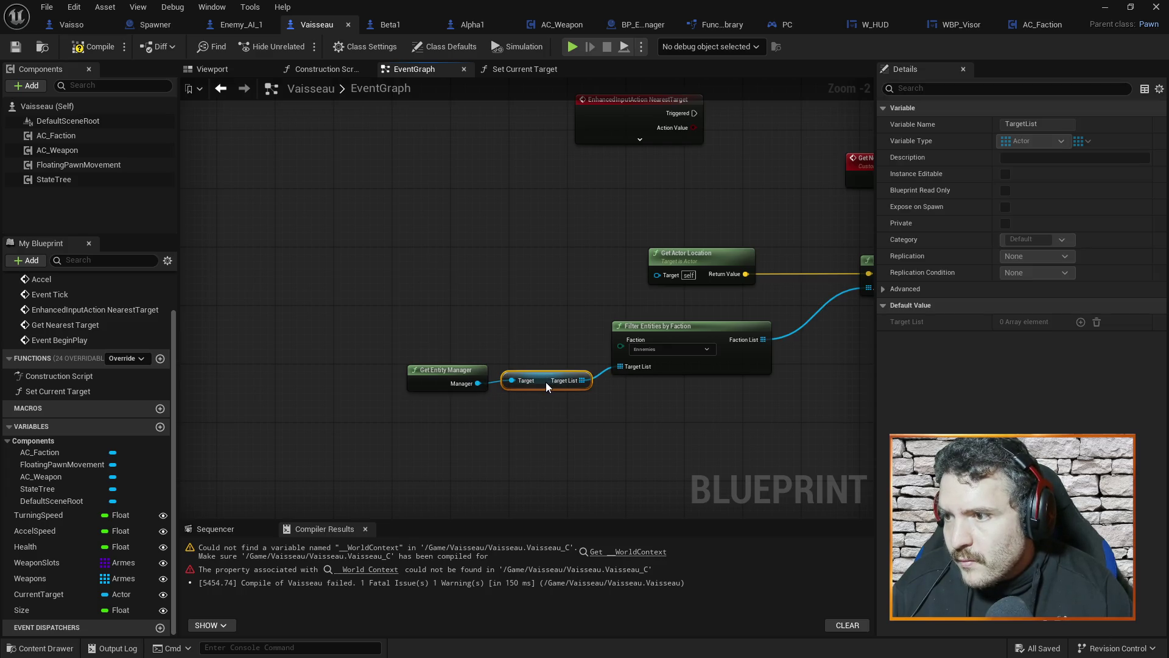
pyautogui.click(92, 46)
# Step: Delete the NearestTarget input event from the Vaisseau graph
pyautogui.click(616, 239)
pyautogui.moveTo(616, 240)
pyautogui.mouseDown()
pyautogui.moveTo(510, 232)
pyautogui.moveTo(462, 316)
pyautogui.mouseUp()
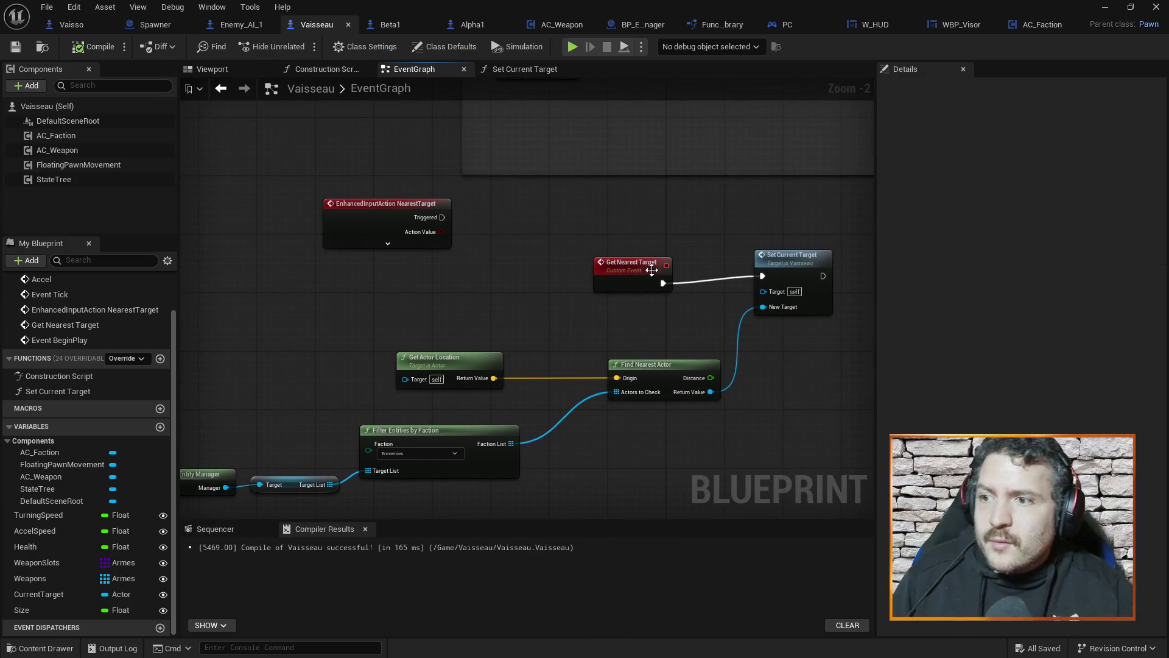
pyautogui.click(375, 221)
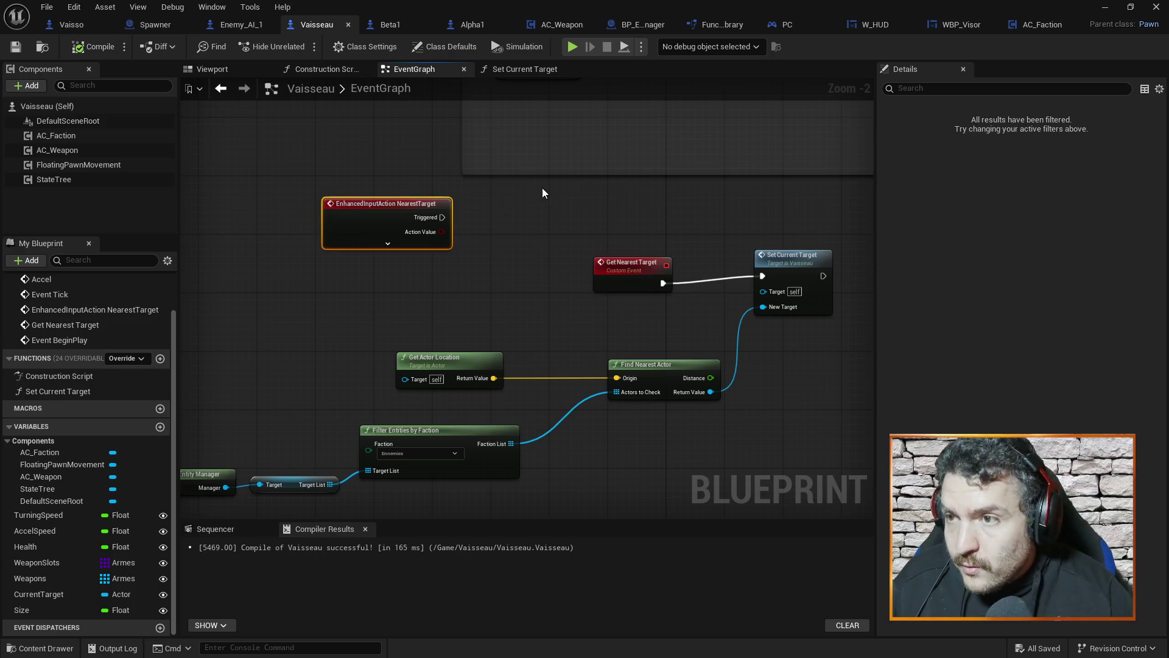
pyautogui.press('Delete')
pyautogui.click(785, 25)
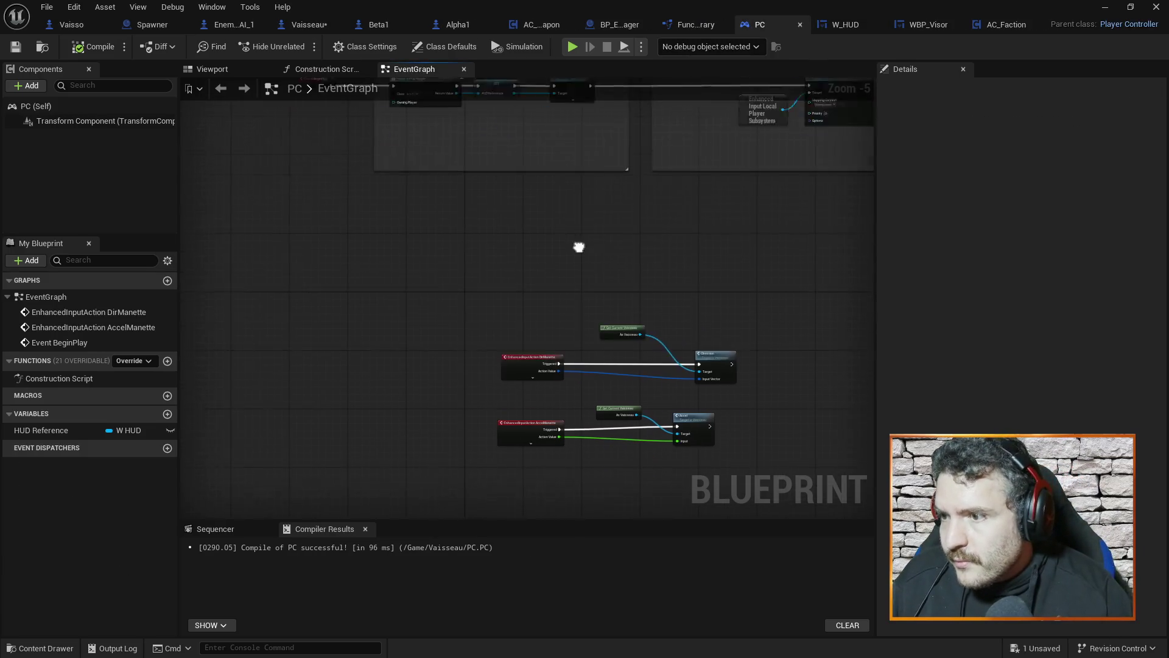
# Step: Paste the NearestTarget input event into PC below AccelManette and duplicate Get Current Vaisseau
pyautogui.scroll(2, 567, 296)
pyautogui.hotkey('ctrl', 'v')
pyautogui.moveTo(492, 312); pyautogui.dragTo(441, 273)
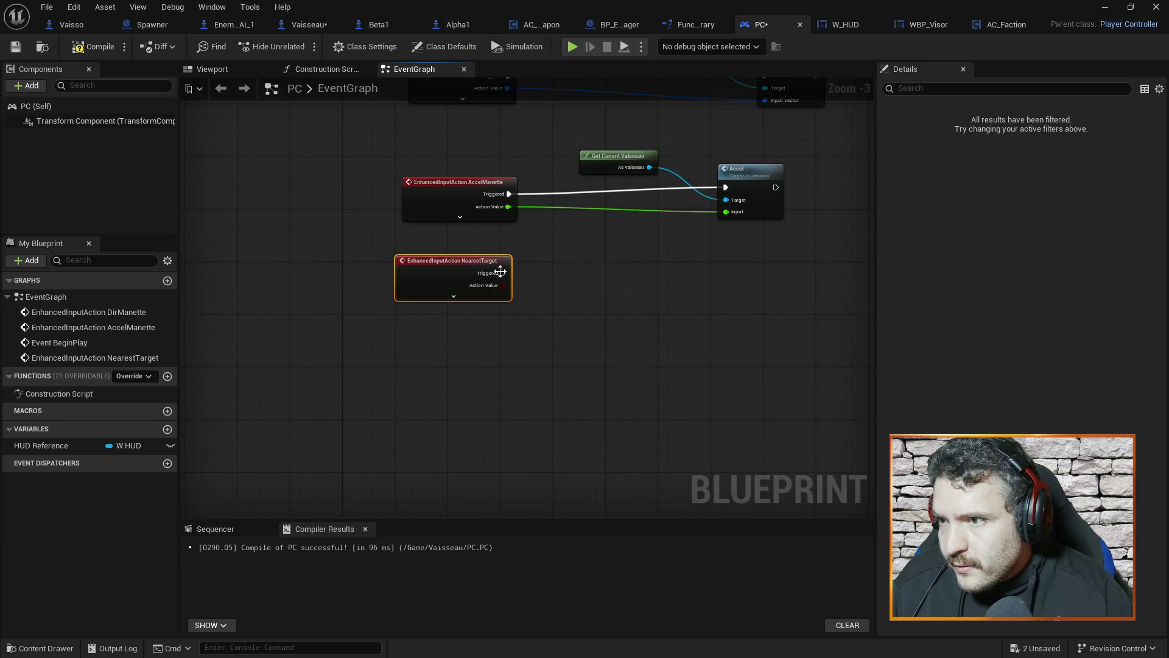
pyautogui.click(571, 196)
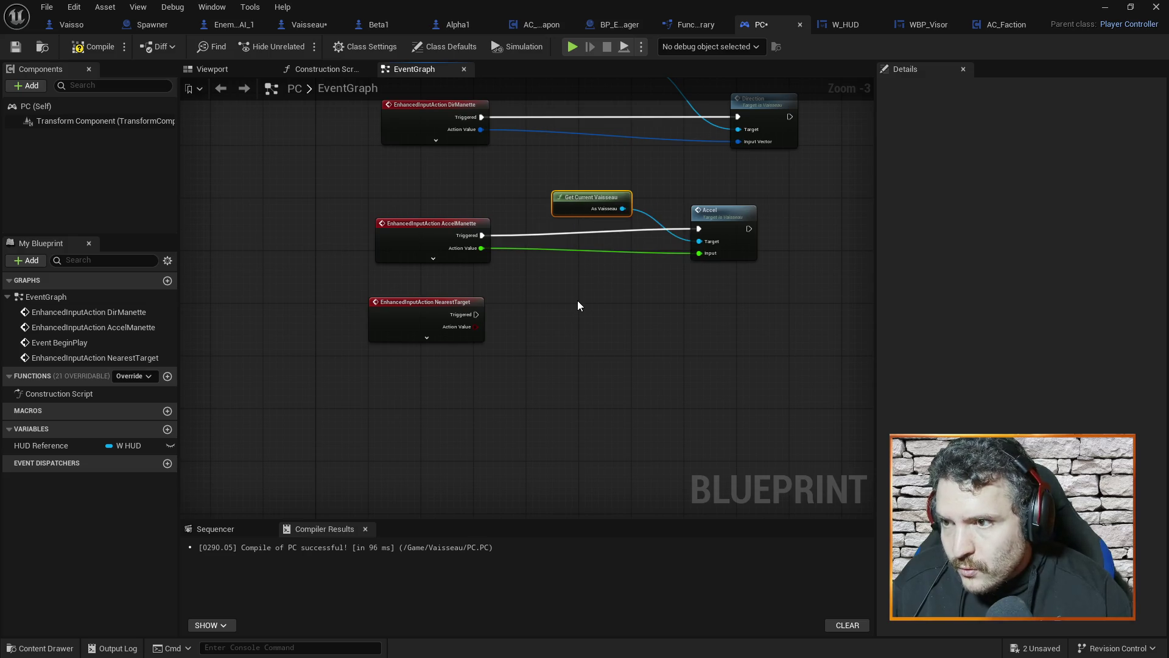
pyautogui.hotkey('ctrl', 'v')
# Step: Call Get Nearest Target on the current Vaisseau, triggered by the NearestTarget event
pyautogui.click(297, 27)
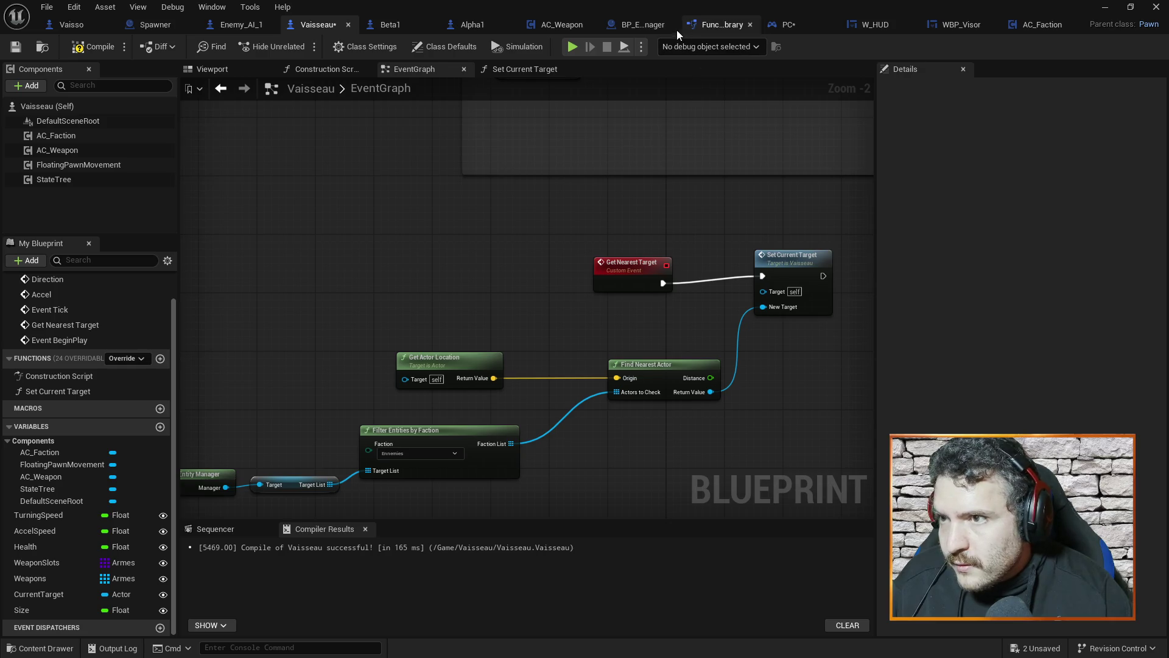
pyautogui.click(793, 25)
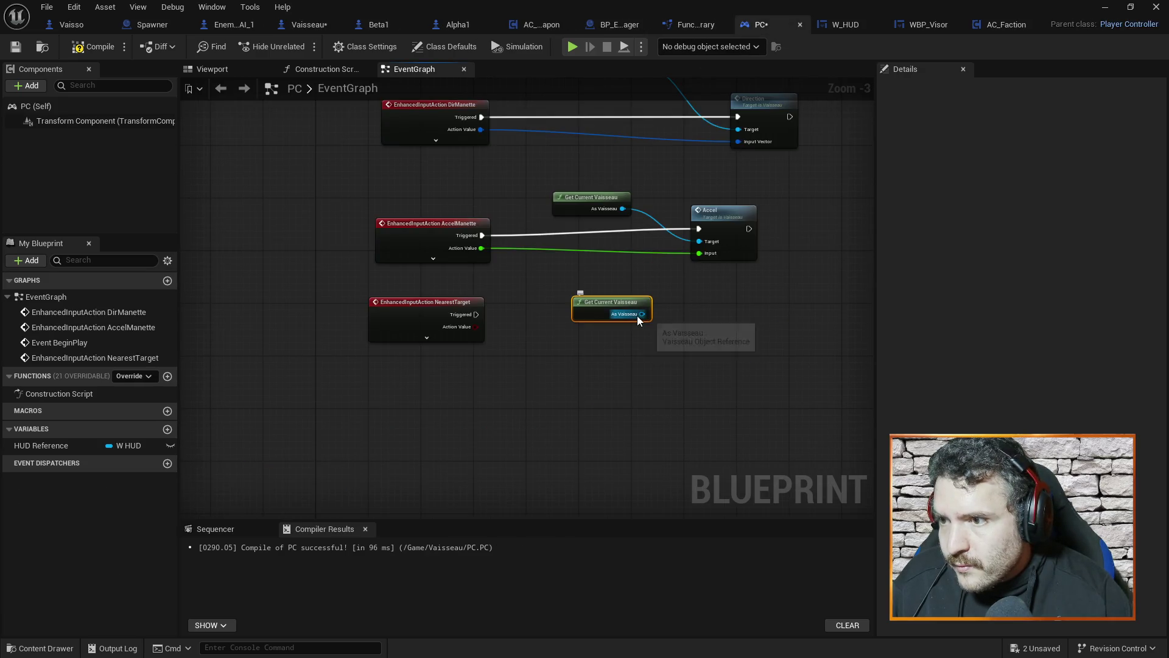
pyautogui.moveTo(642, 314); pyautogui.dragTo(688, 360)
pyautogui.write('get nearest')
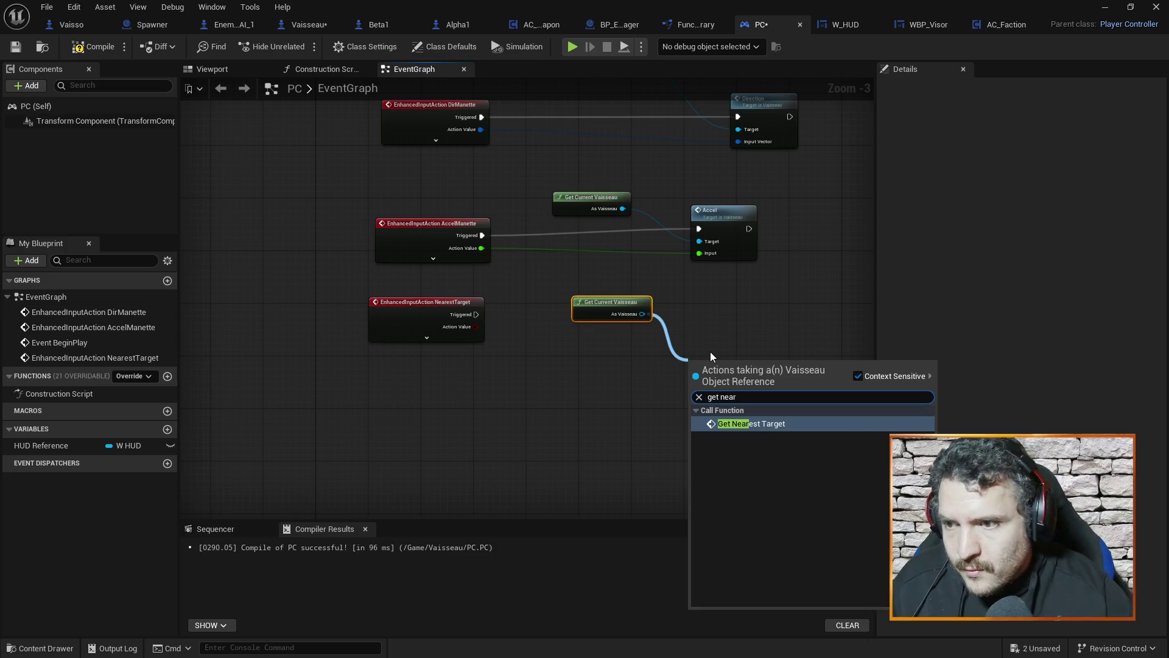
pyautogui.click(757, 422)
pyautogui.moveTo(691, 361); pyautogui.dragTo(696, 316)
pyautogui.moveTo(658, 332); pyautogui.dragTo(700, 335)
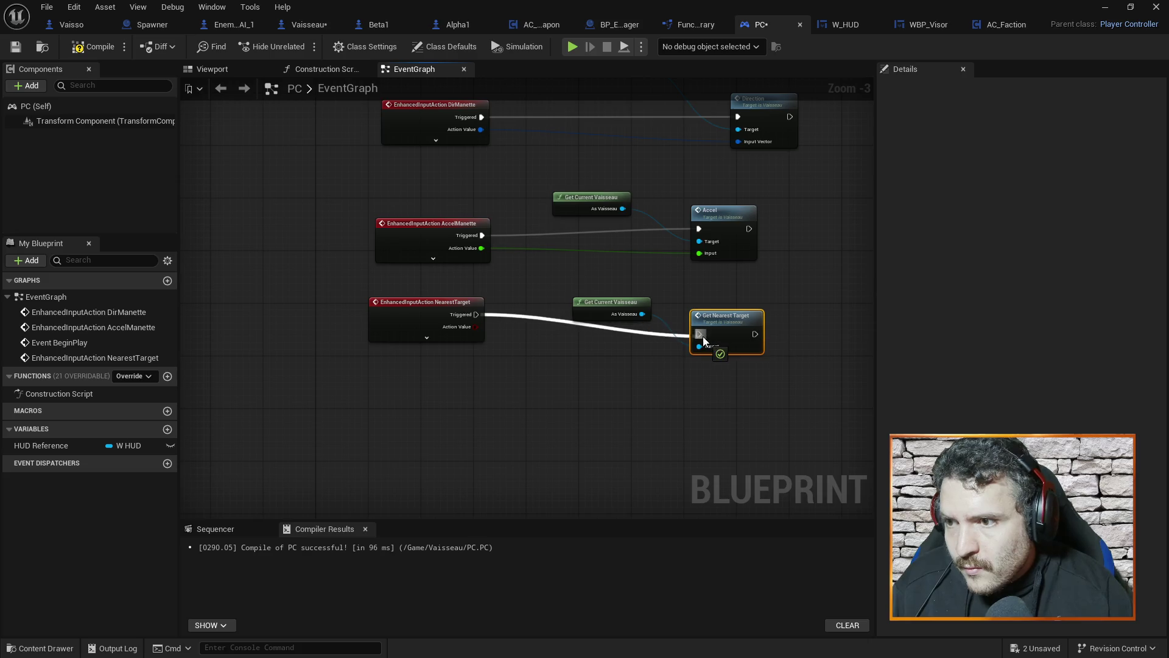
pyautogui.moveTo(433, 324); pyautogui.dragTo(433, 345)
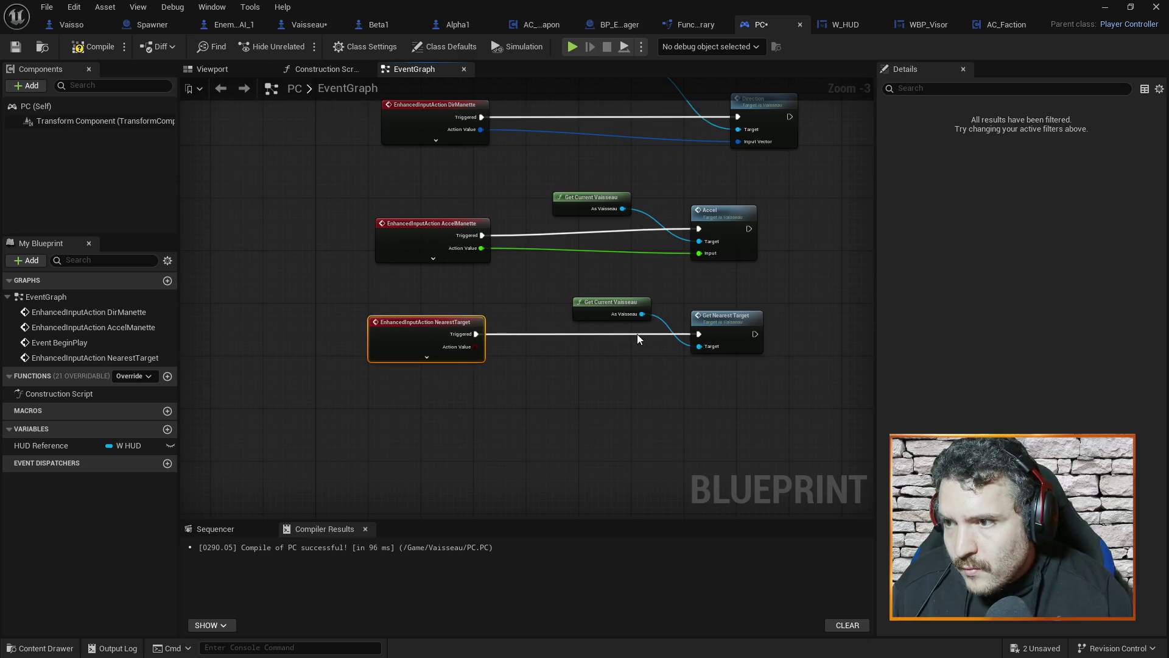
# Step: Save and compile the PC blueprint
pyautogui.click(772, 307)
pyautogui.hotkey('ctrl', 's')
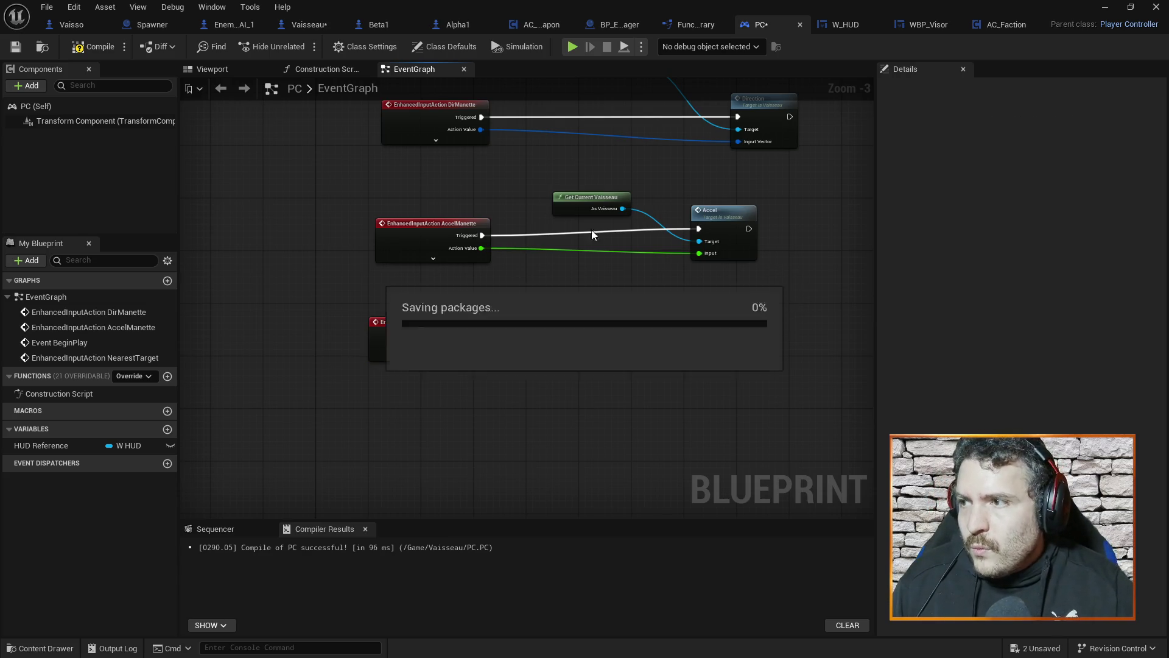
pyautogui.click(92, 50)
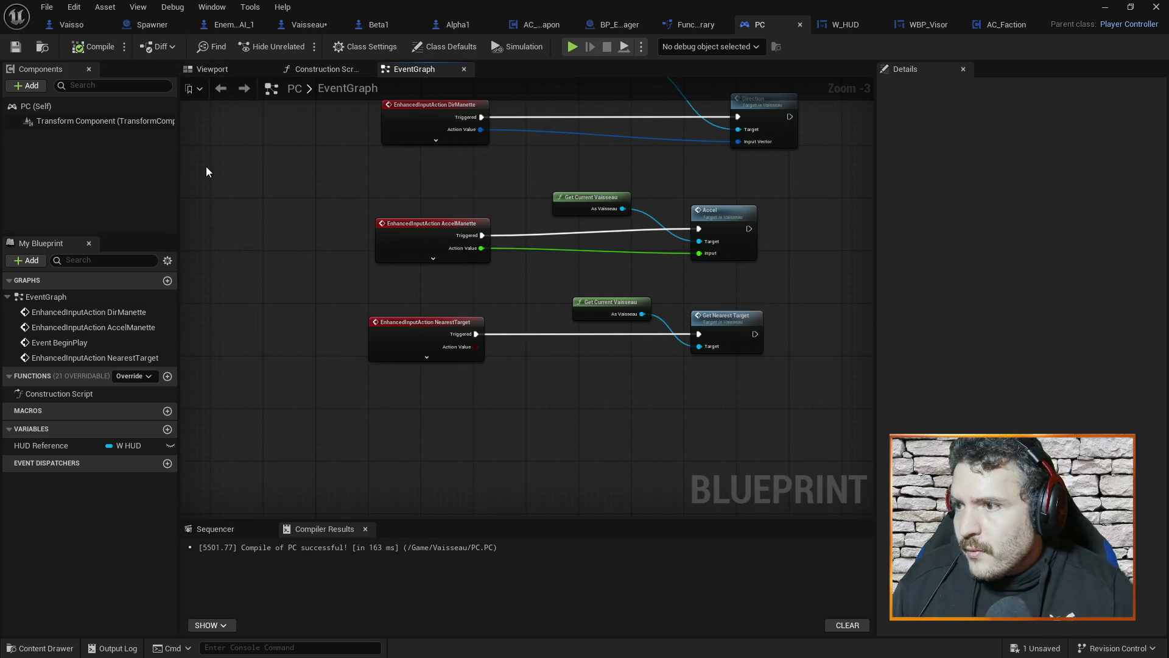
pyautogui.click(412, 330)
pyautogui.click(542, 271)
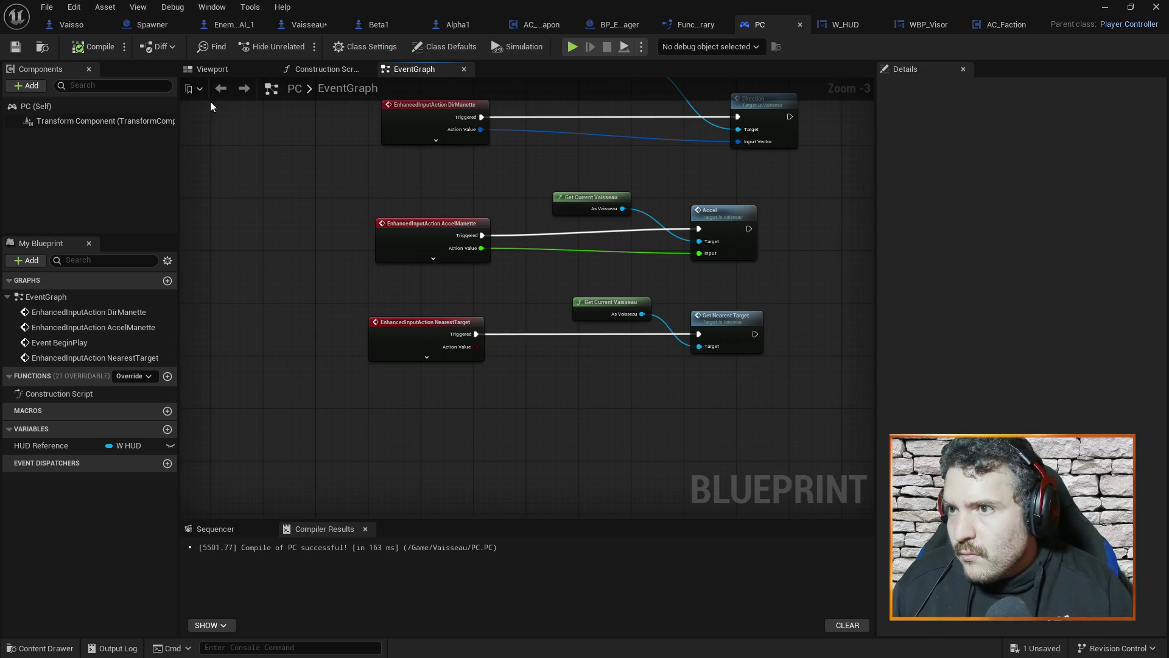
pyautogui.click(312, 25)
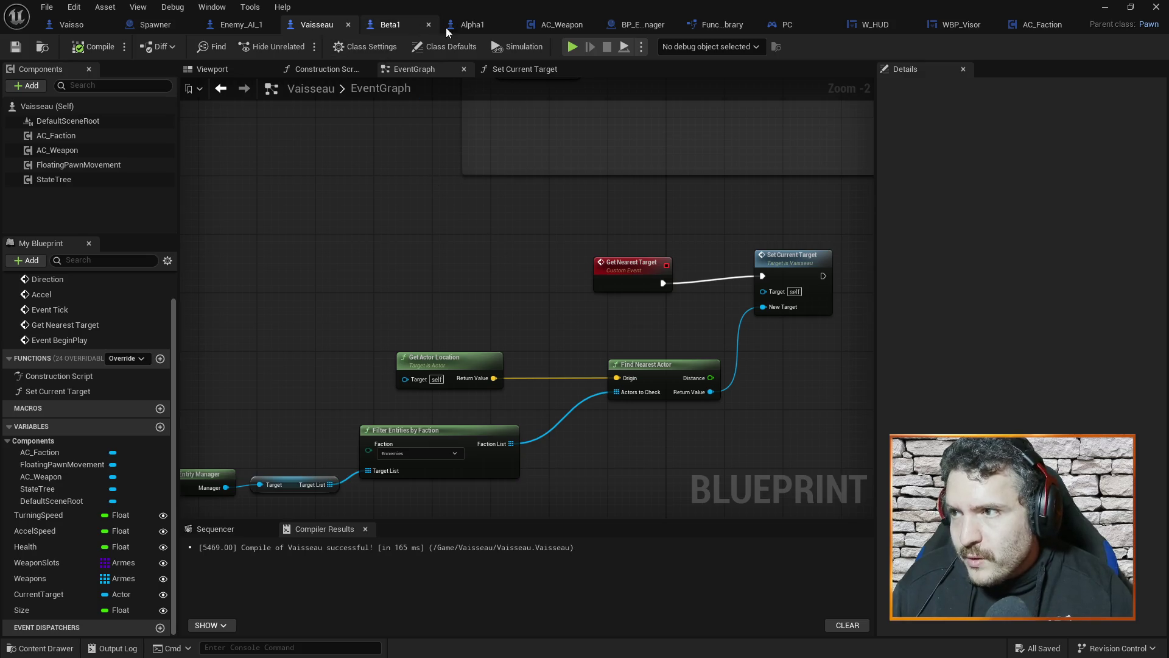
# Step: Set the first Spawner SpawnActor class to Alpha1
pyautogui.click(153, 24)
pyautogui.scroll(2, 330, 211)
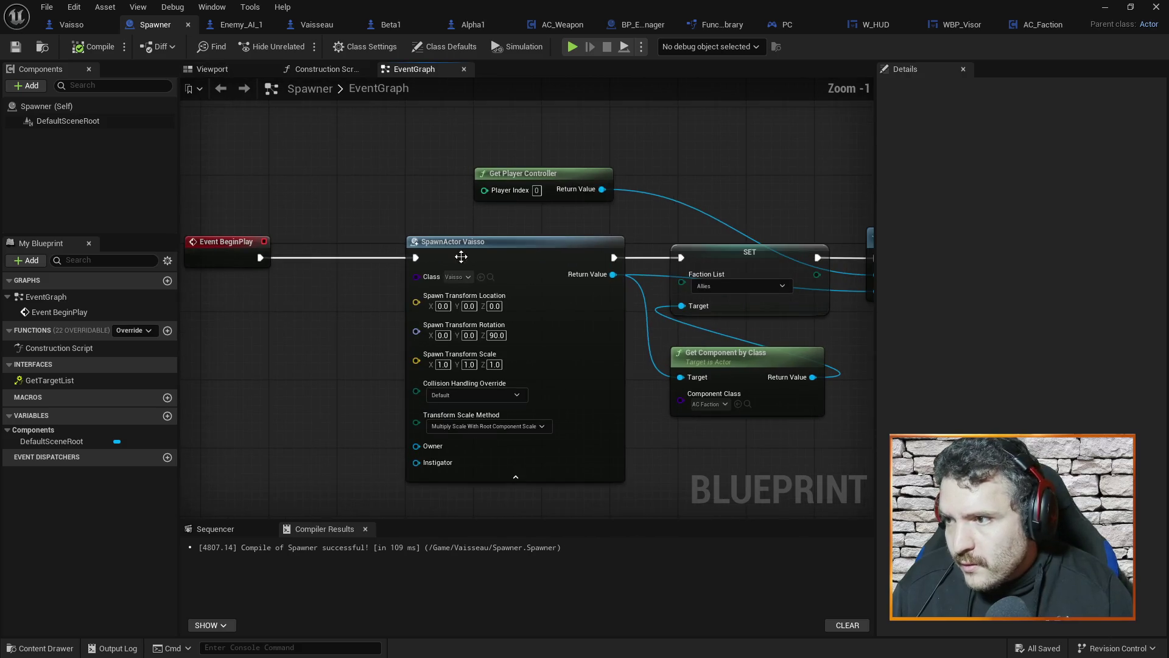
pyautogui.click(462, 279)
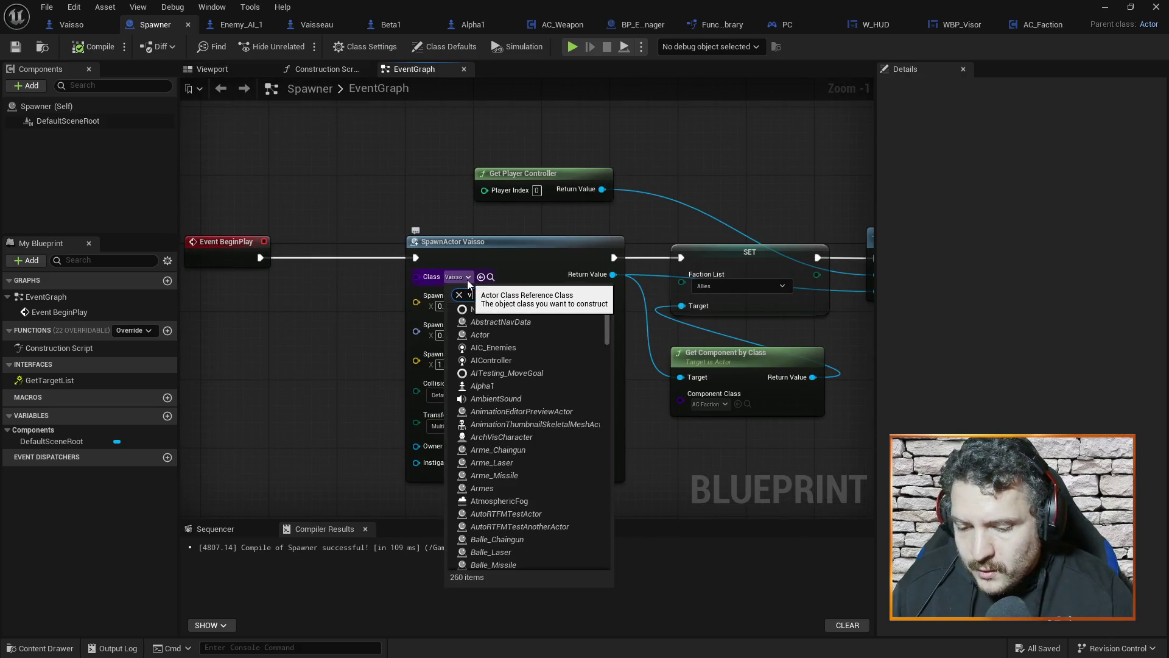
pyautogui.write('va')
pyautogui.press('BackSpace')
pyautogui.press('BackSpace')
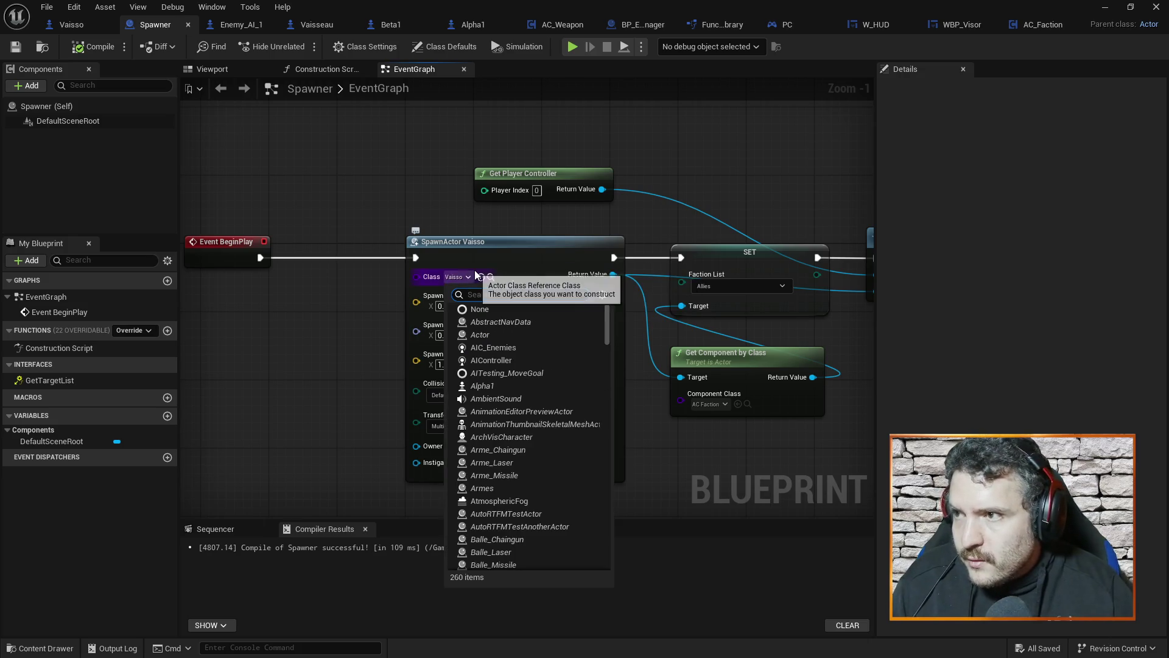
pyautogui.write('alpha')
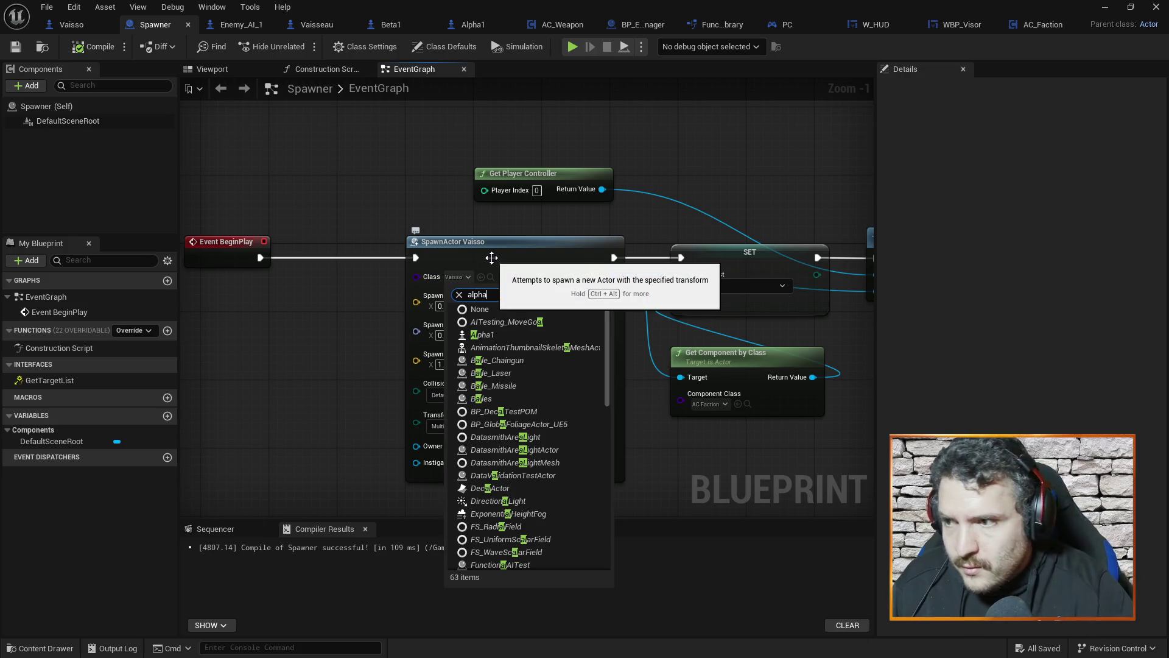
pyautogui.click(476, 323)
# Step: Set the remaining three spawn nodes' class from Enemy AI 1 to Beta1
pyautogui.moveTo(749, 173); pyautogui.dragTo(449, 160)
pyautogui.click(610, 279)
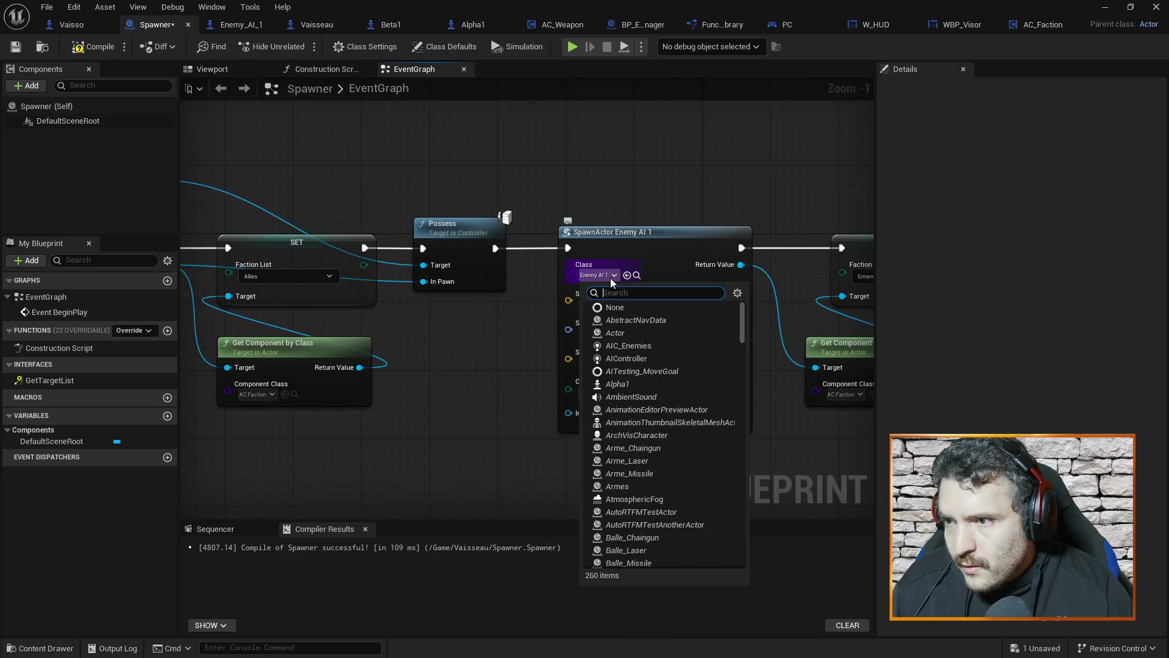
pyautogui.write('beta')
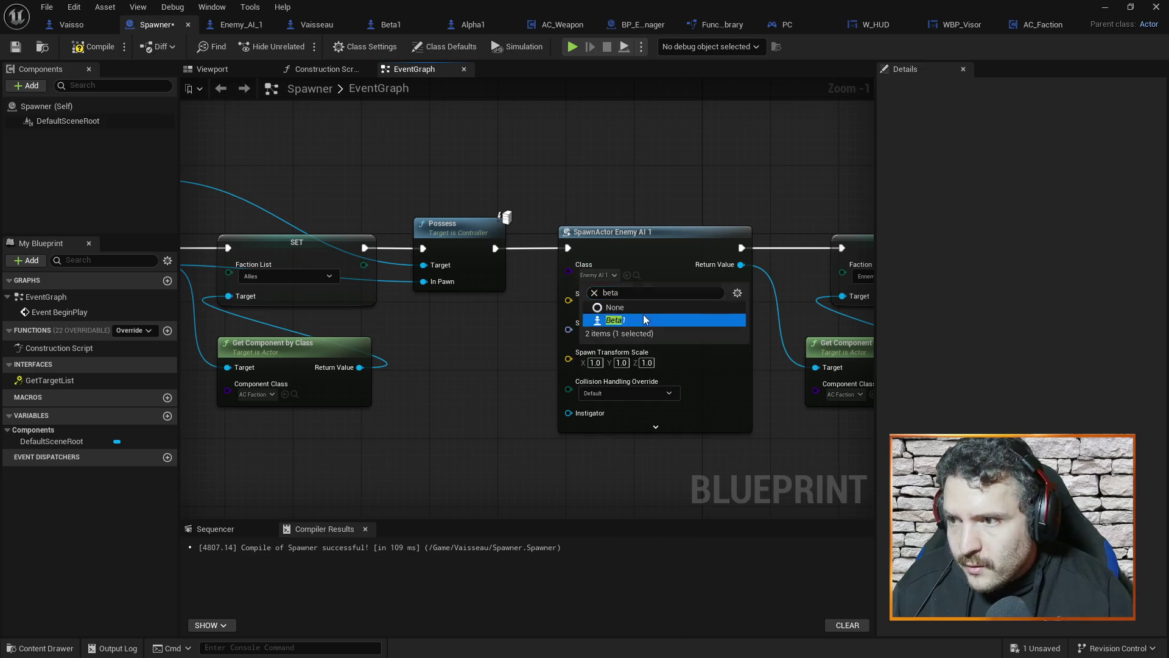
pyautogui.click(670, 323)
pyautogui.moveTo(670, 323); pyautogui.dragTo(201, 307)
pyautogui.click(706, 259)
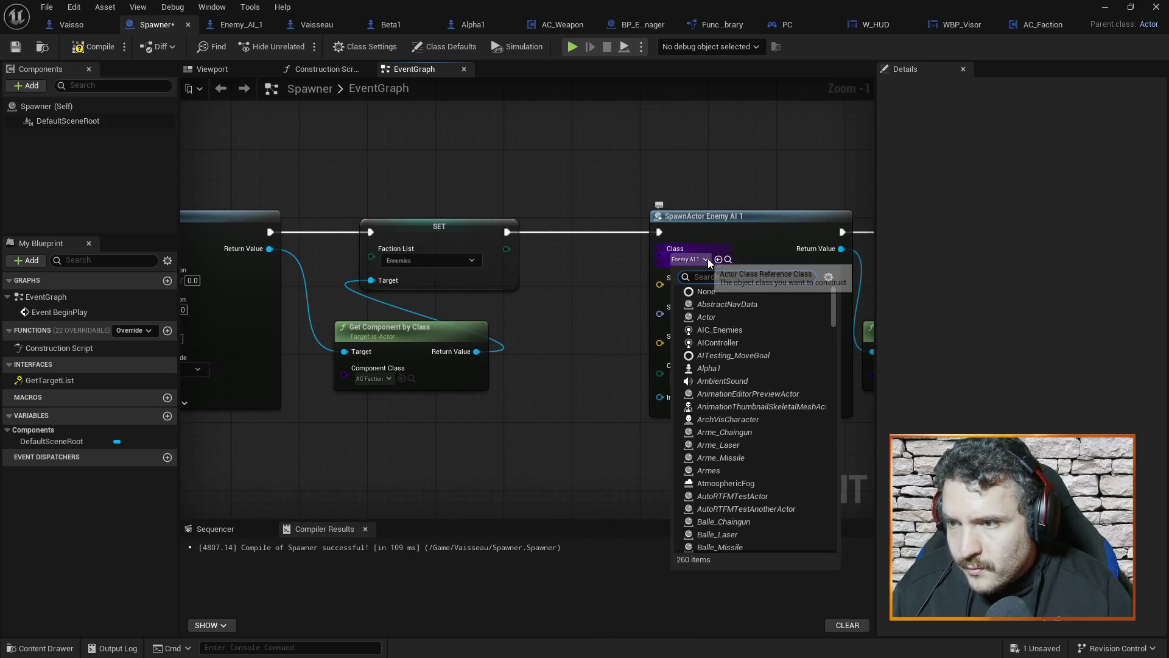
pyautogui.write('beta')
pyautogui.click(707, 304)
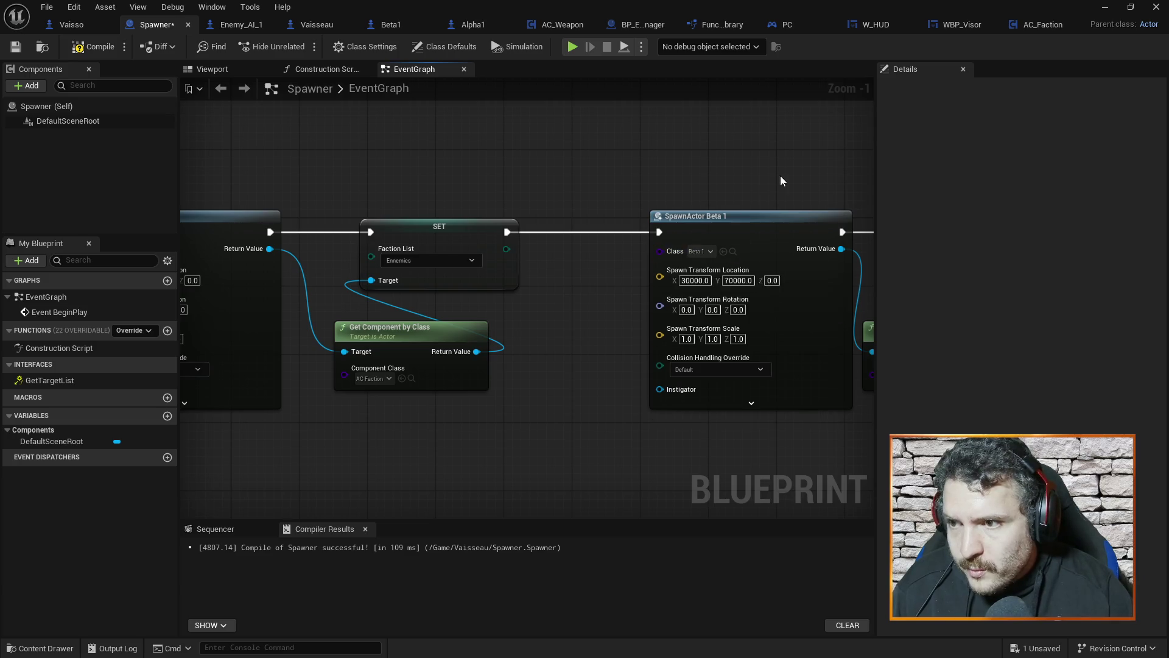
pyautogui.moveTo(780, 176); pyautogui.dragTo(729, 191)
pyautogui.click(848, 242)
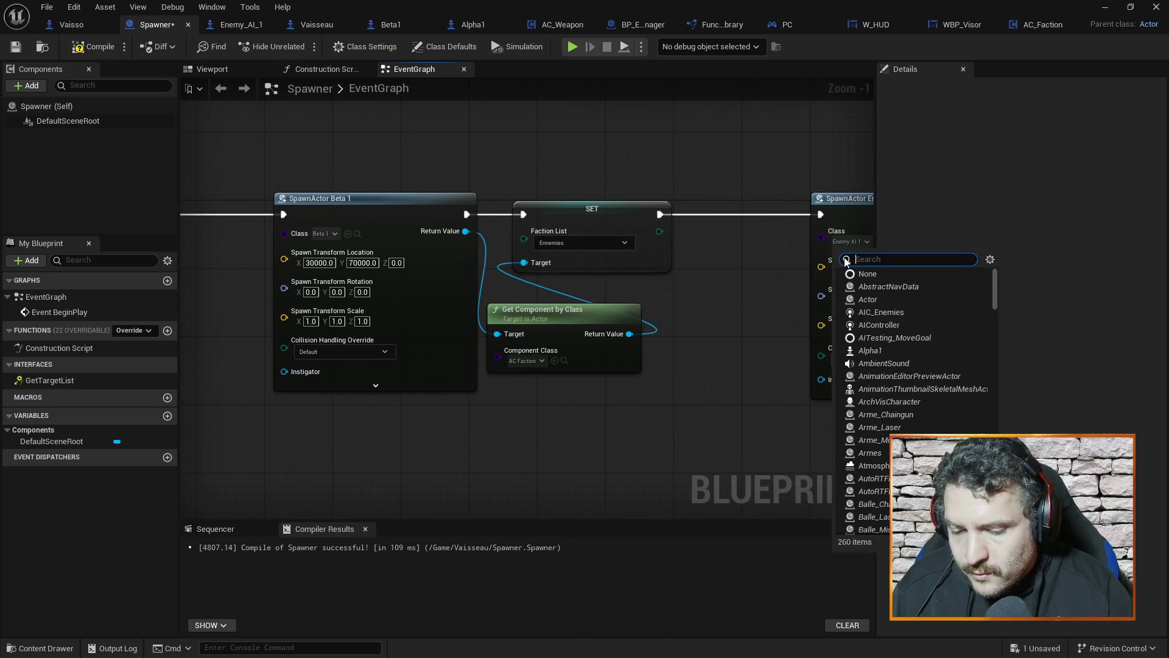
pyautogui.click(867, 286)
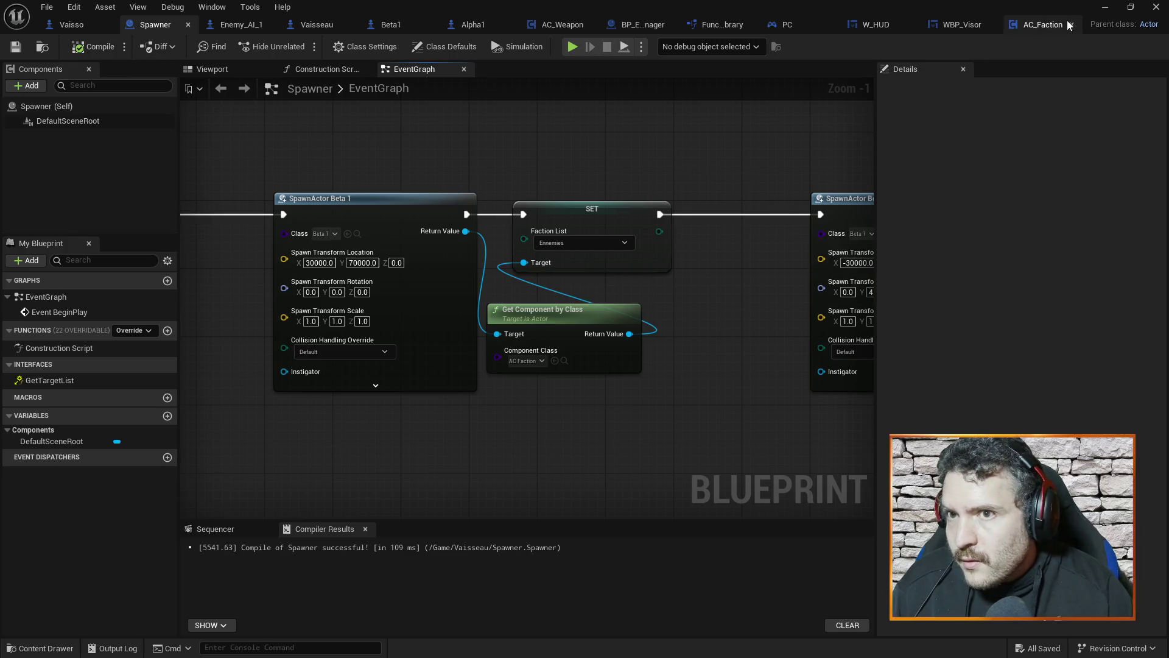
pyautogui.click(1095, 11)
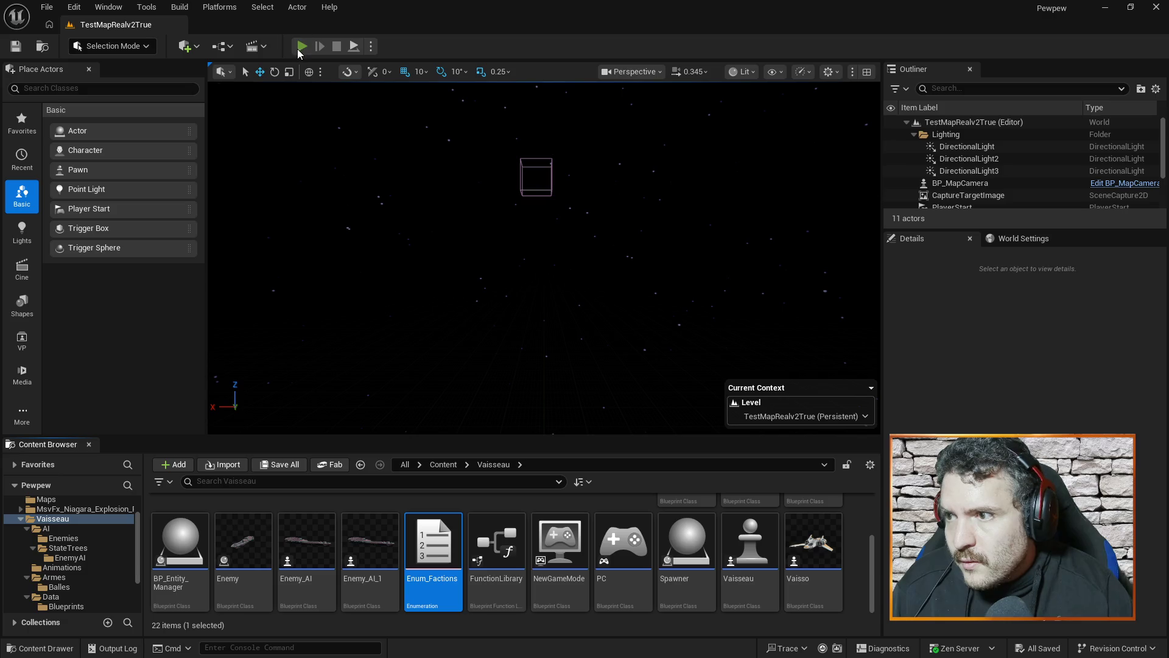
# Step: Run a play-test of the level and stop it
pyautogui.click(300, 49)
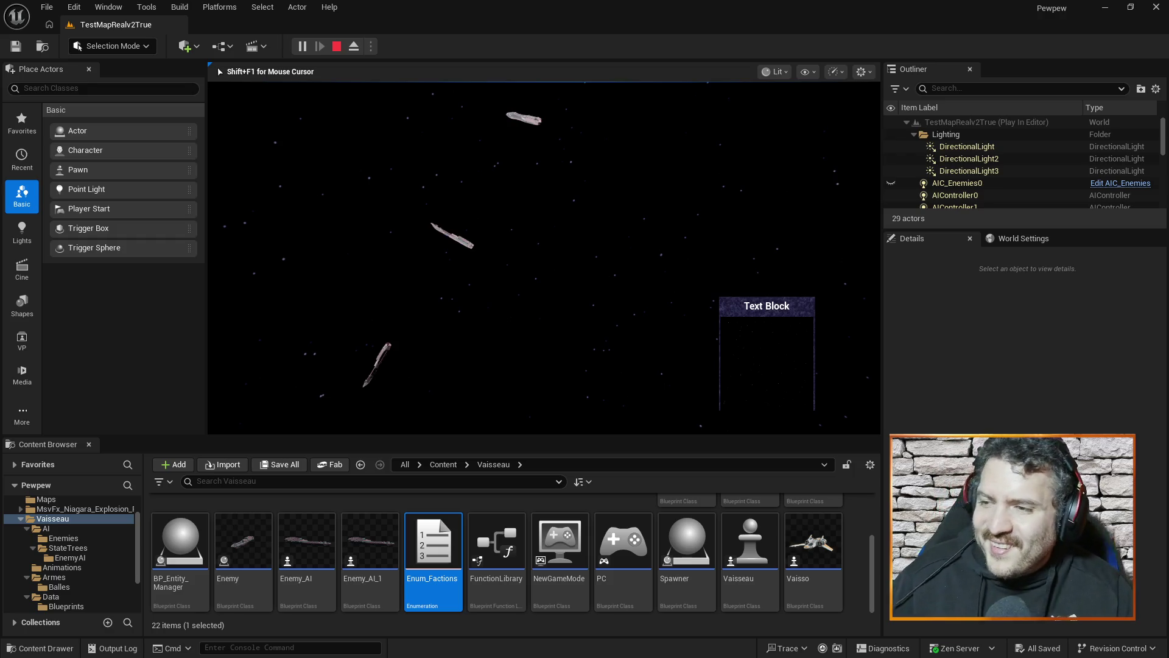
pyautogui.hotkey('alt', 'Tab')
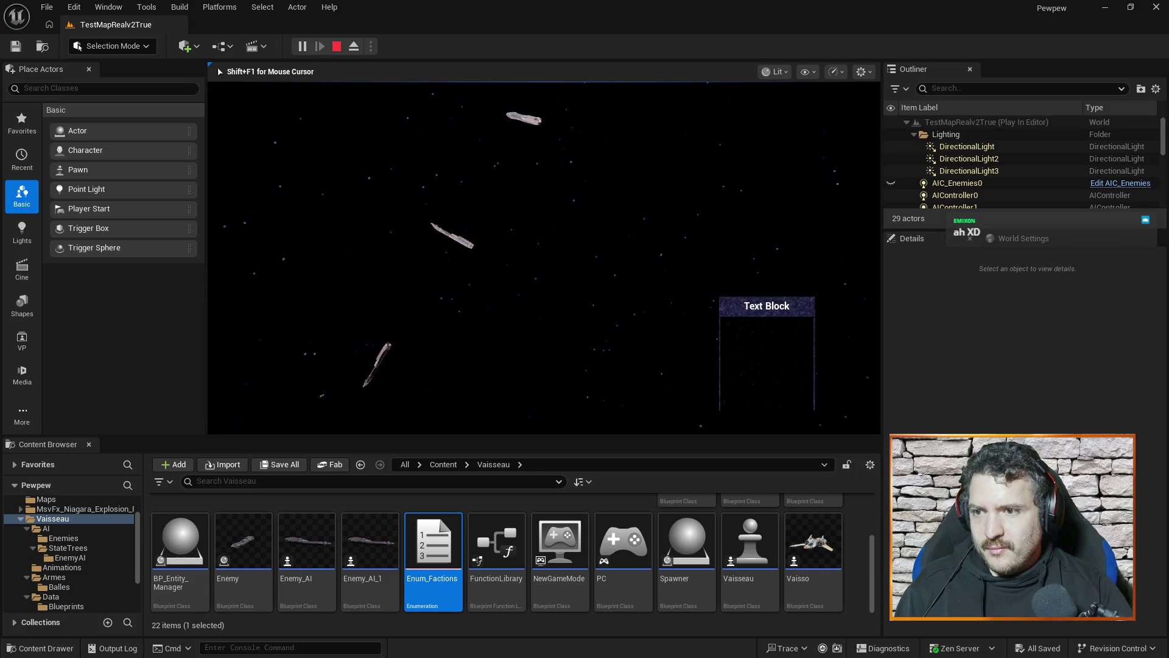
pyautogui.press('Escape')
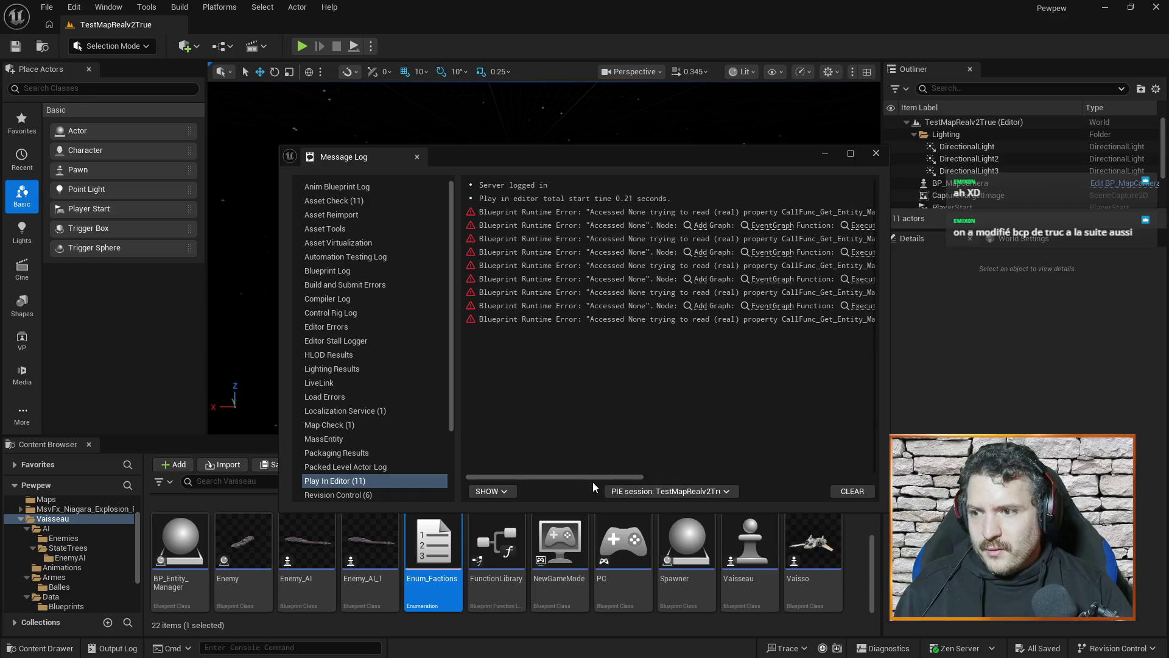
# Step: Open the first Accessed None error on Get Entity Manager from the Message Log
pyautogui.moveTo(588, 478); pyautogui.dragTo(594, 479)
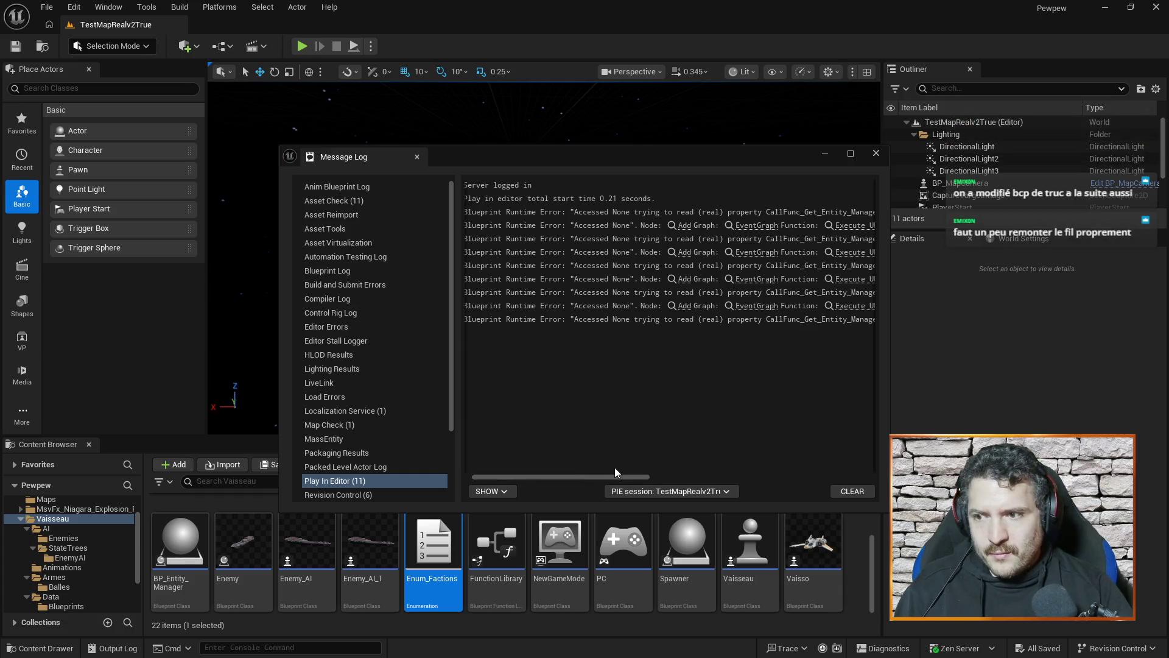
pyautogui.moveTo(600, 477); pyautogui.dragTo(773, 482)
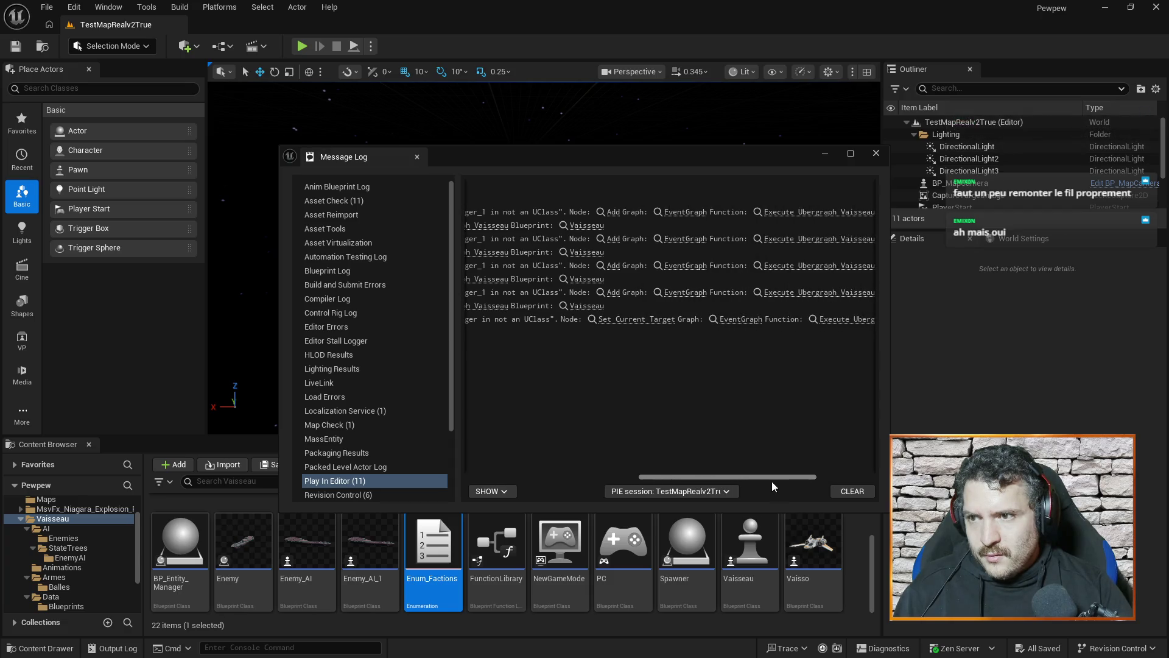
pyautogui.click(608, 217)
pyautogui.click(609, 216)
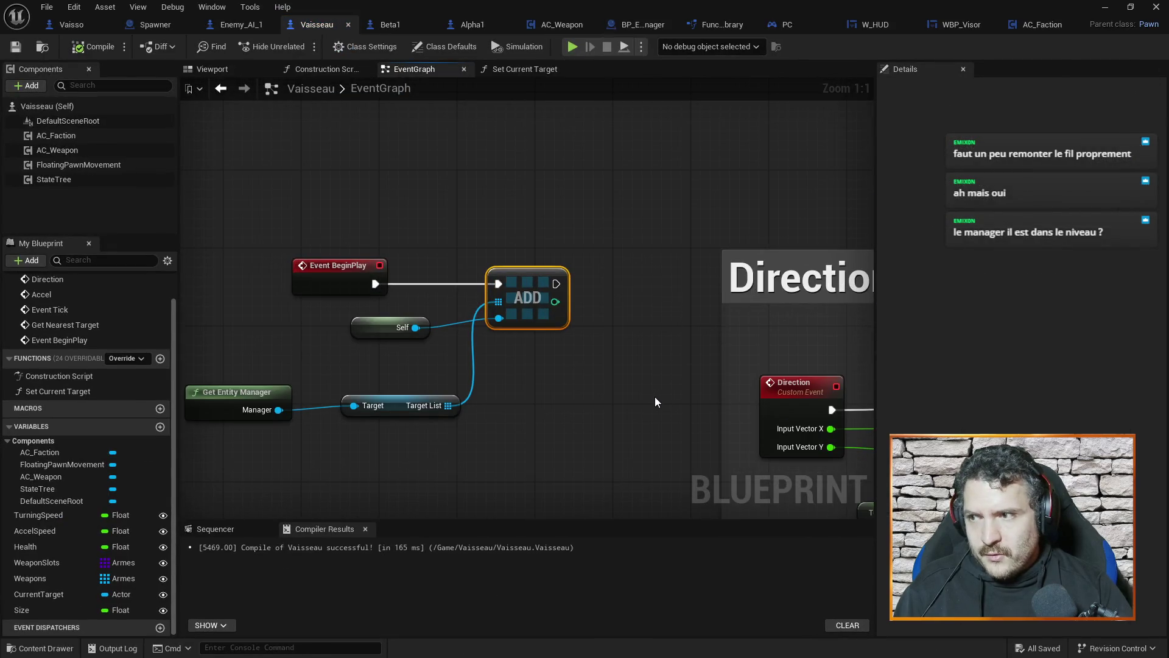
pyautogui.scroll(-1, 656, 402)
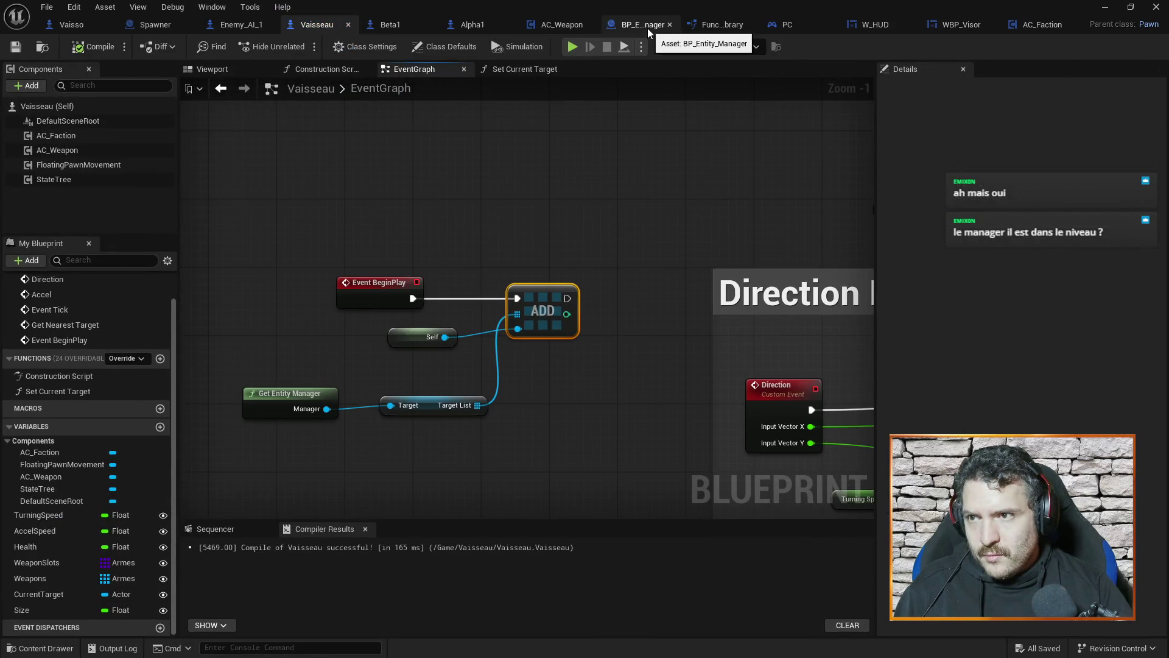
pyautogui.click(1104, 8)
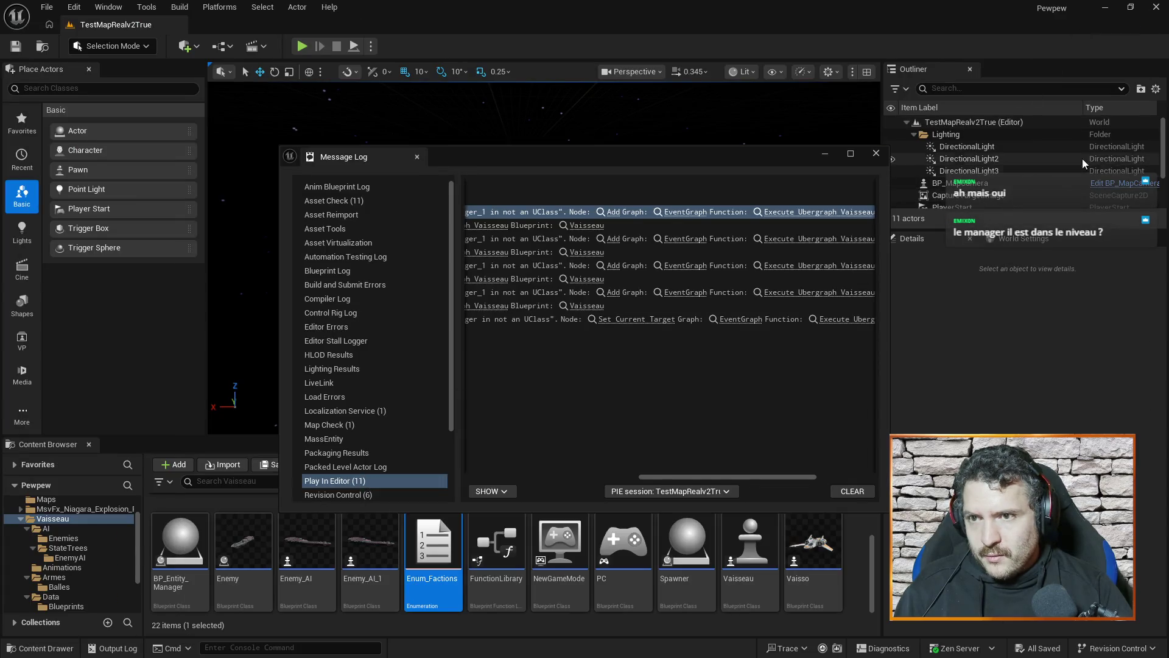
# Step: Close the Message Log and place BP_Entity_Manager in the level at -240, 1660, -390
pyautogui.scroll(-3, 1166, 184)
pyautogui.scroll(3, 1167, 184)
pyautogui.click(565, 518)
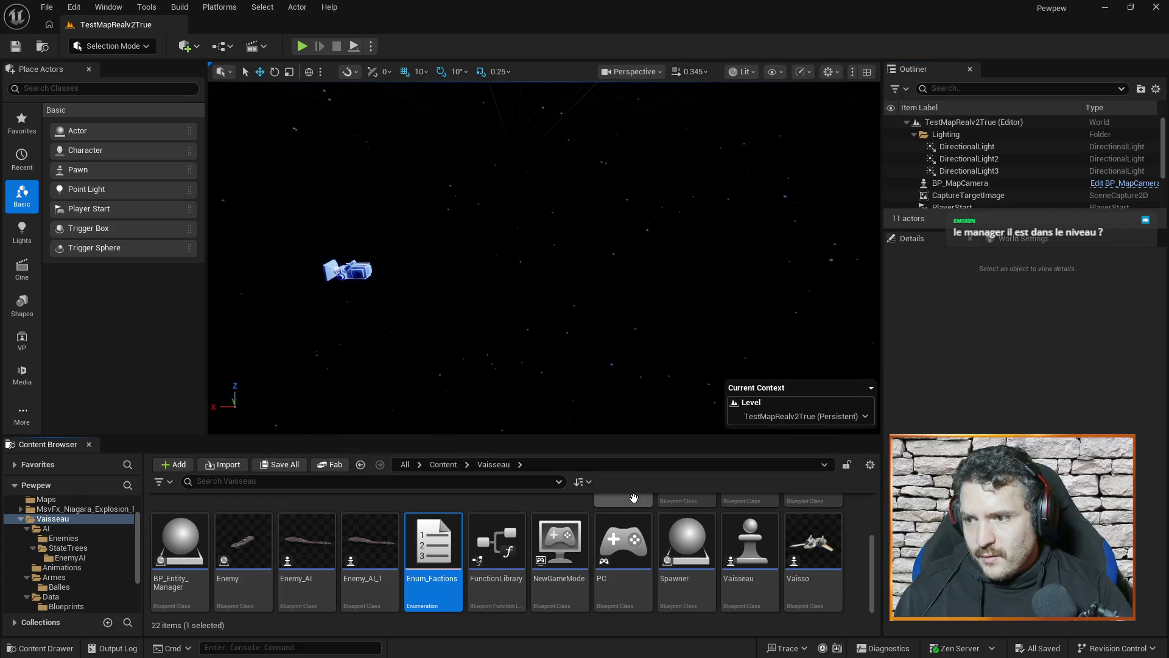
pyautogui.scroll(3, 633, 499)
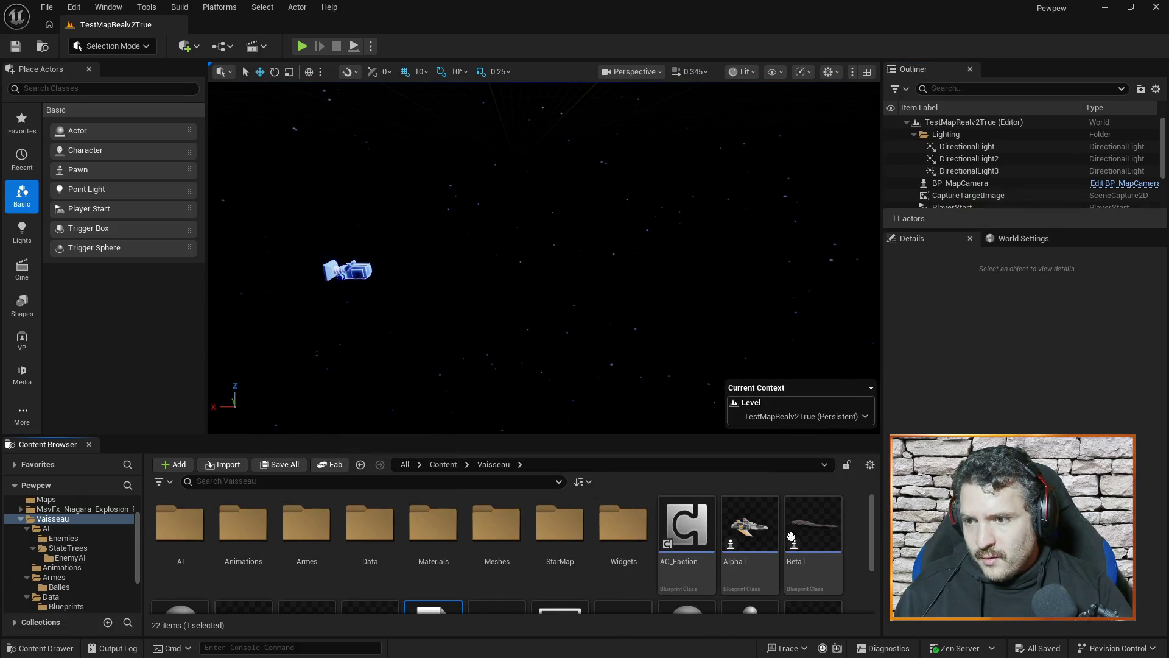
pyautogui.scroll(-3, 791, 537)
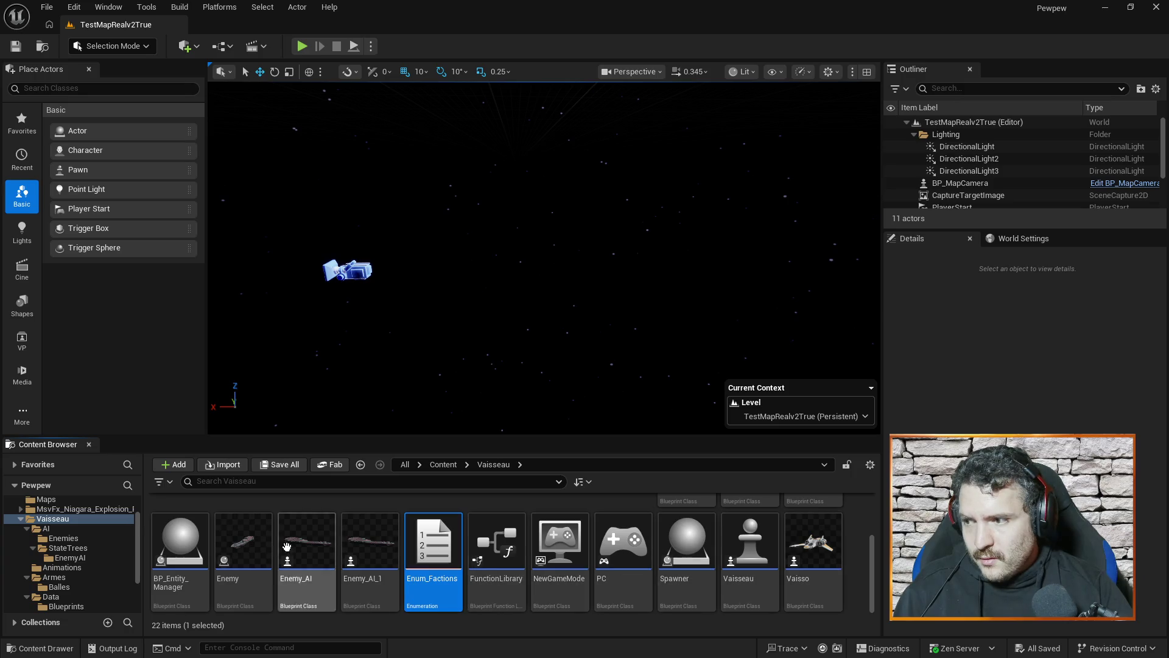
pyautogui.moveTo(181, 542)
pyautogui.mouseDown()
pyautogui.moveTo(244, 463)
pyautogui.moveTo(430, 314)
pyautogui.mouseUp()
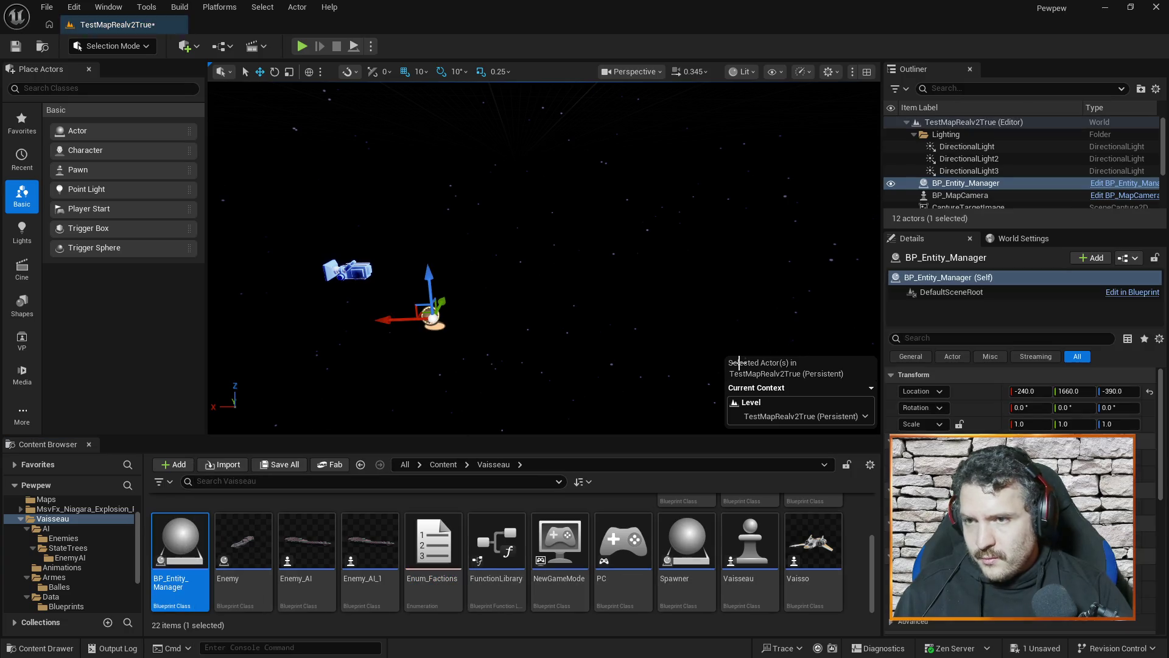
pyautogui.moveTo(1163, 149); pyautogui.dragTo(1167, 189)
pyautogui.scroll(5, 1167, 193)
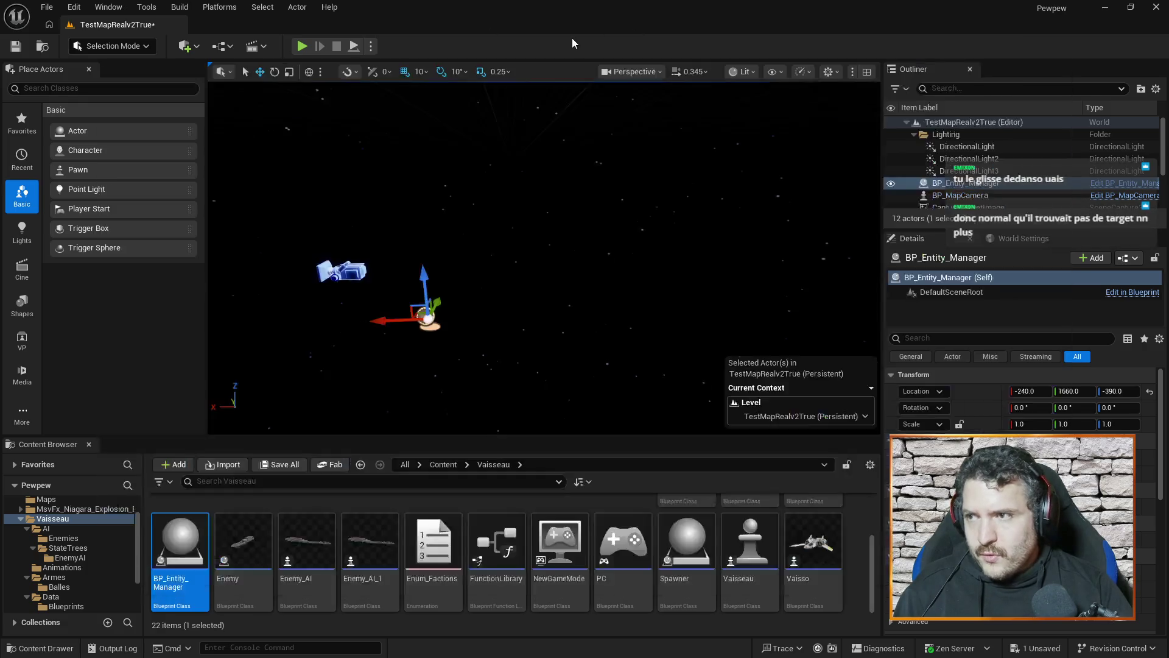
# Step: Return to the Vaisseau blueprint's Direction Input section
pyautogui.hotkey('alt', 'Tab')
pyautogui.click(459, 171)
pyautogui.moveTo(653, 286)
pyautogui.mouseDown()
pyautogui.moveTo(331, 180)
pyautogui.moveTo(450, 228)
pyautogui.moveTo(412, 219)
pyautogui.mouseUp()
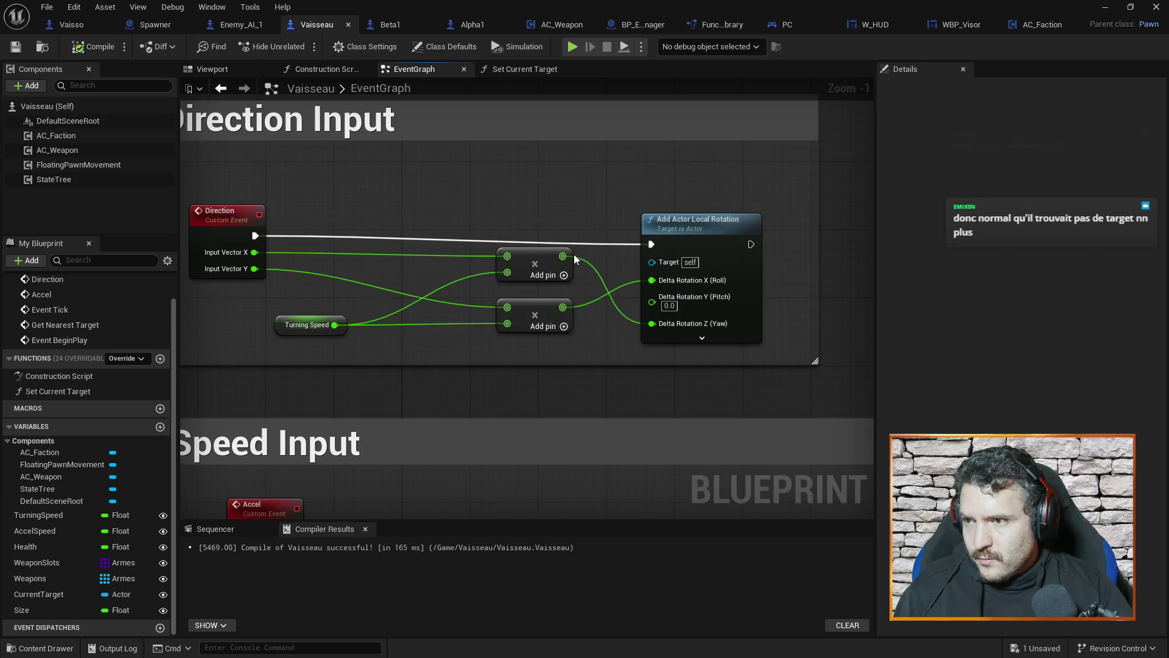
# Step: Wire the lower product to Pitch and the upper to Roll, save, and test-play
pyautogui.moveTo(563, 307); pyautogui.dragTo(653, 297)
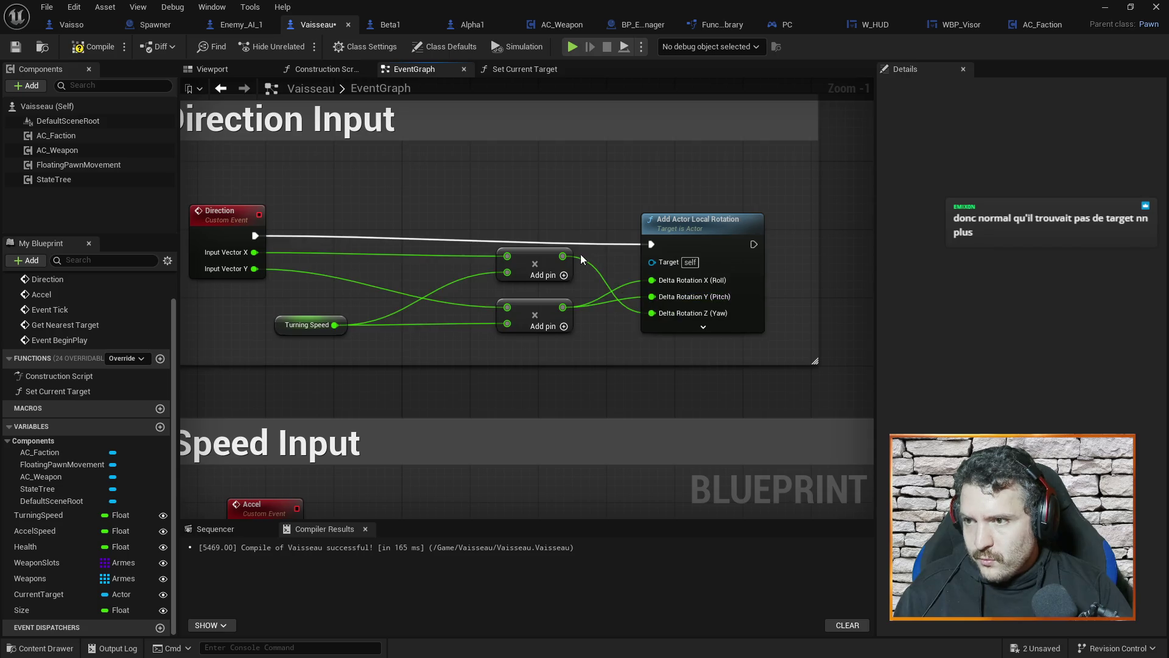
pyautogui.moveTo(562, 255); pyautogui.dragTo(652, 280)
pyautogui.keyDown('alt'); pyautogui.click(652, 313); pyautogui.keyUp('alt')
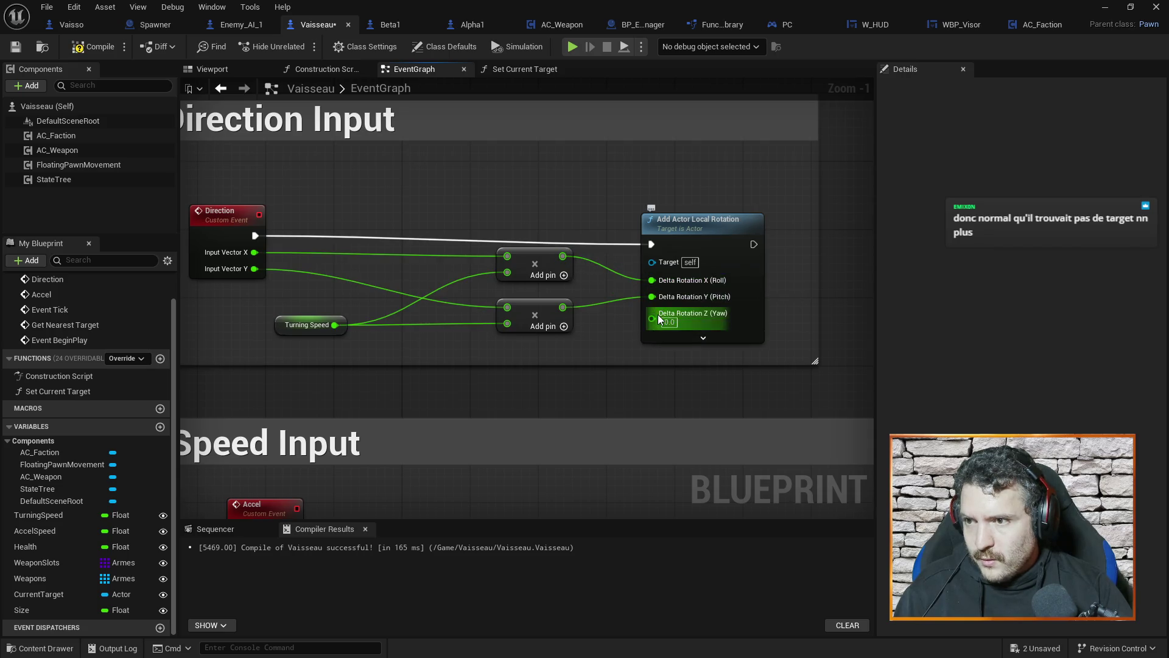
pyautogui.hotkey('ctrl', 's')
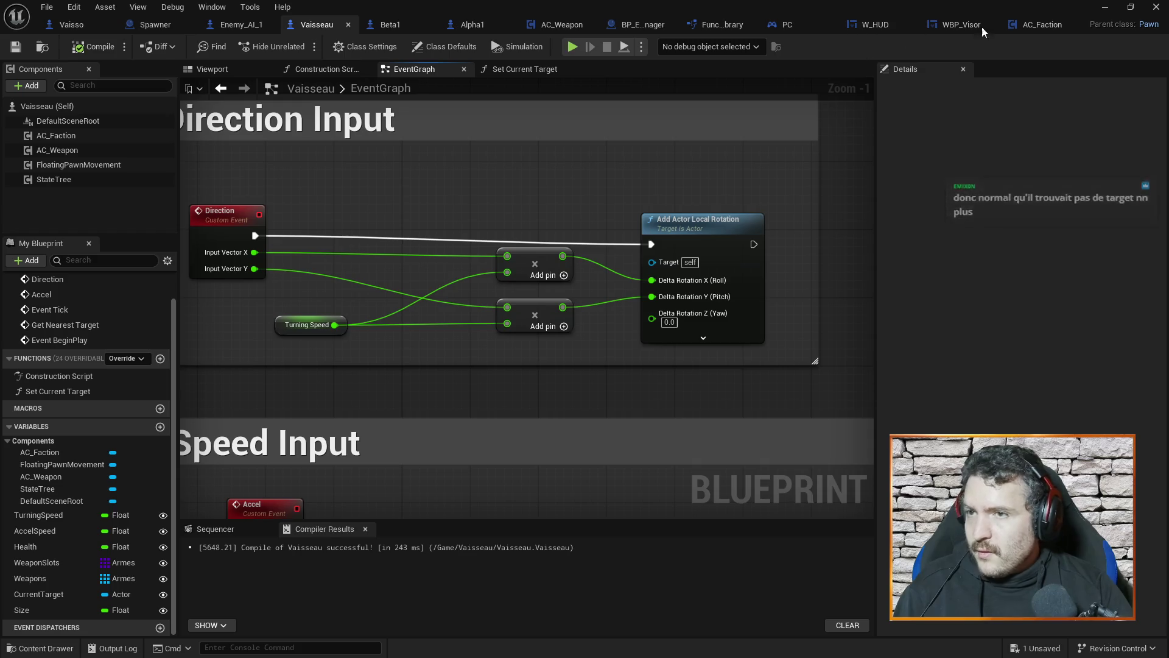
pyautogui.click(1104, 7)
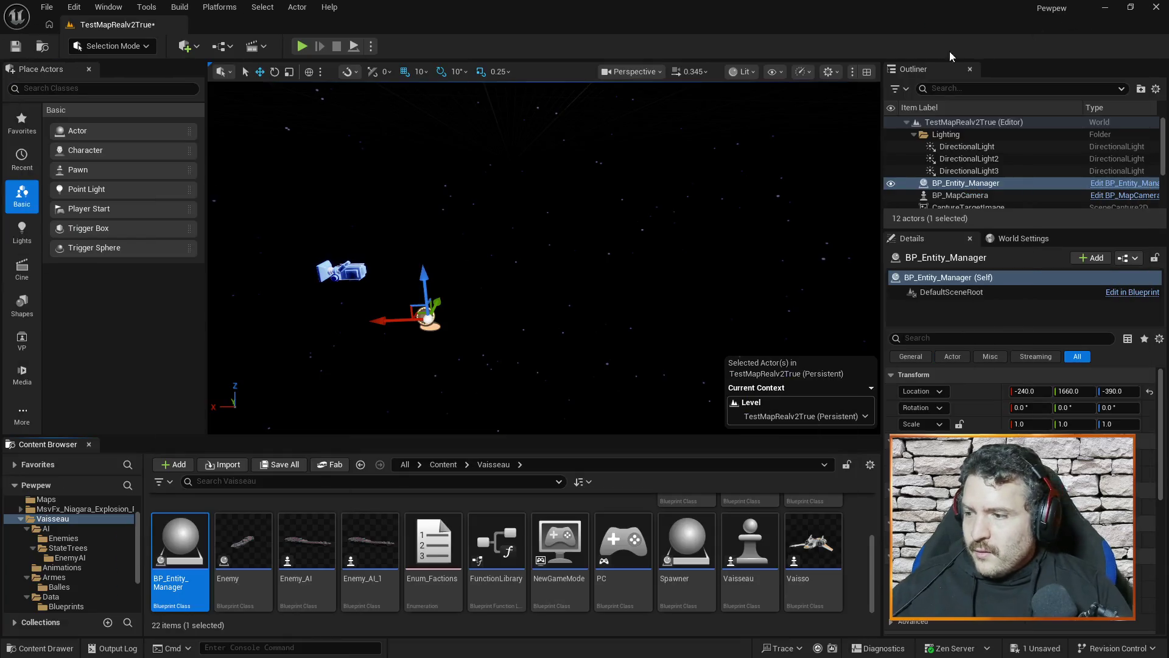
pyautogui.click(301, 47)
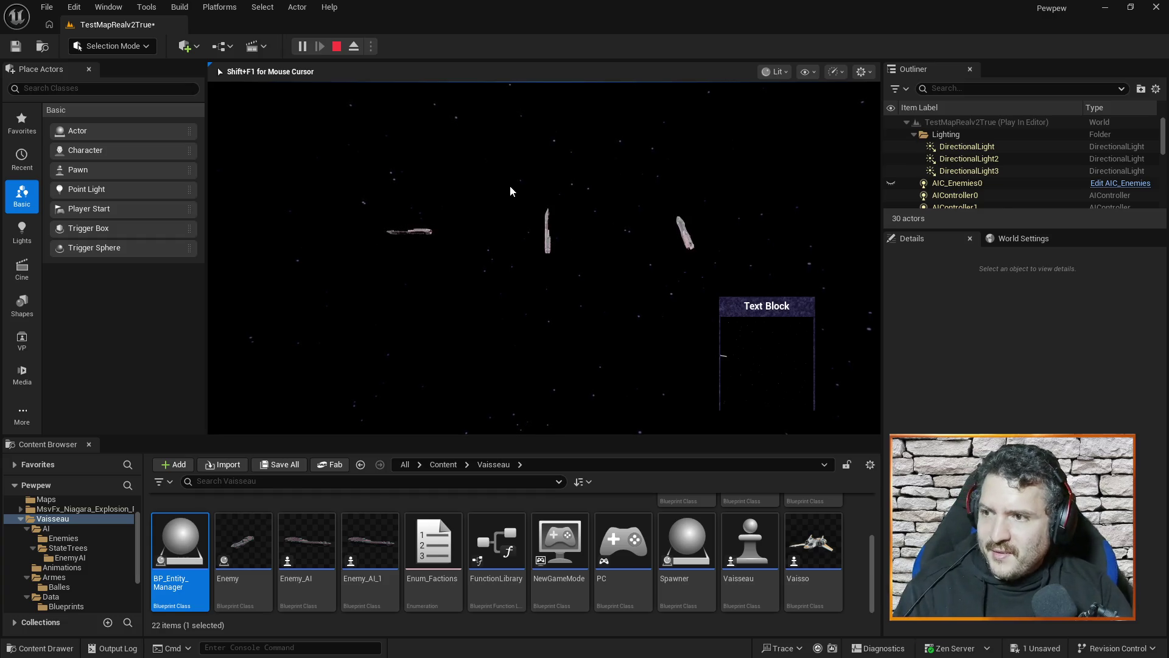
pyautogui.press('Escape')
# Step: Move the lower product's wire from Pitch to Yaw, compile, and test-play again
pyautogui.hotkey('alt', 'Tab')
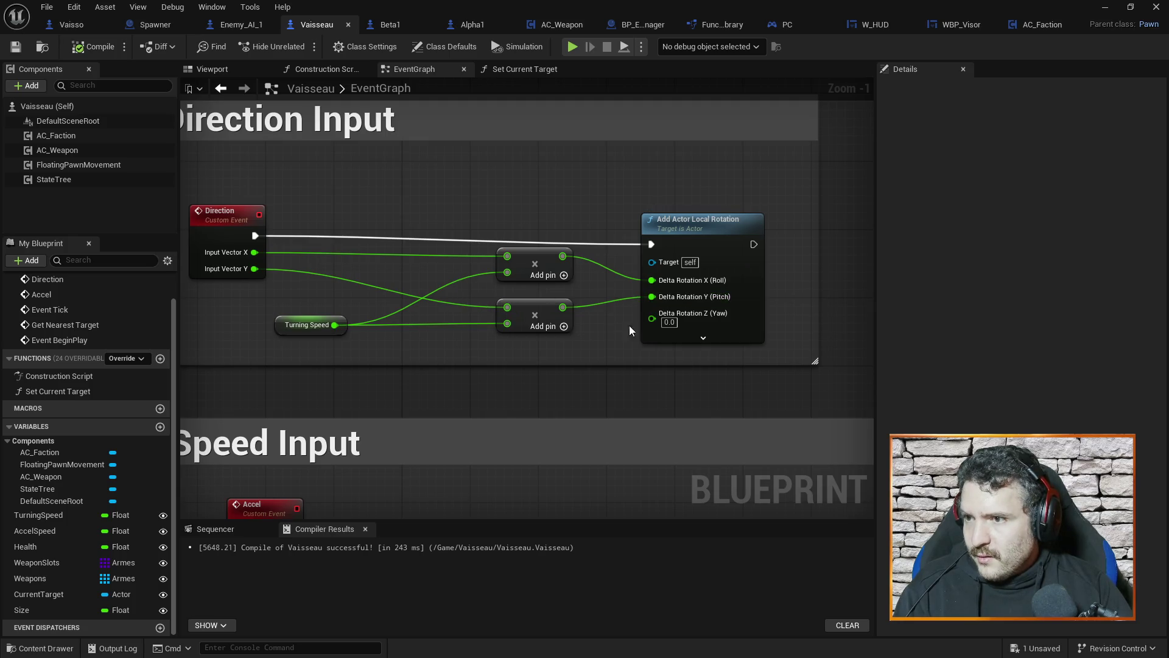
pyautogui.moveTo(563, 307)
pyautogui.mouseDown()
pyautogui.moveTo(670, 347)
pyautogui.moveTo(652, 323)
pyautogui.mouseUp()
pyautogui.click(92, 46)
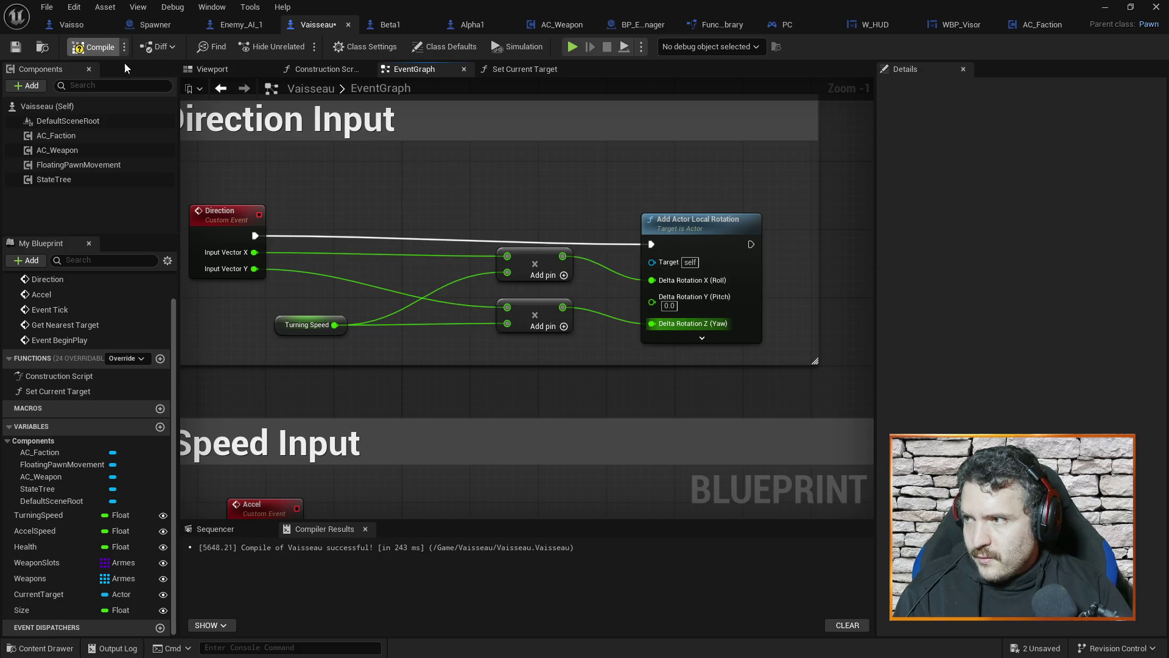
pyautogui.click(1116, 8)
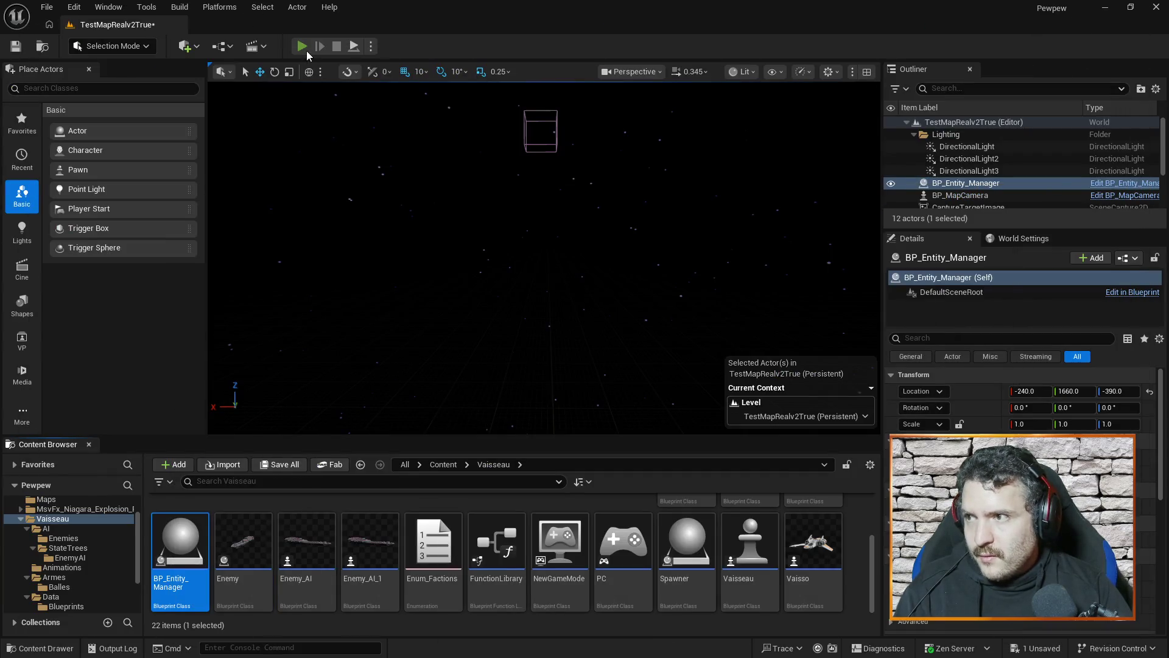
pyautogui.click(305, 49)
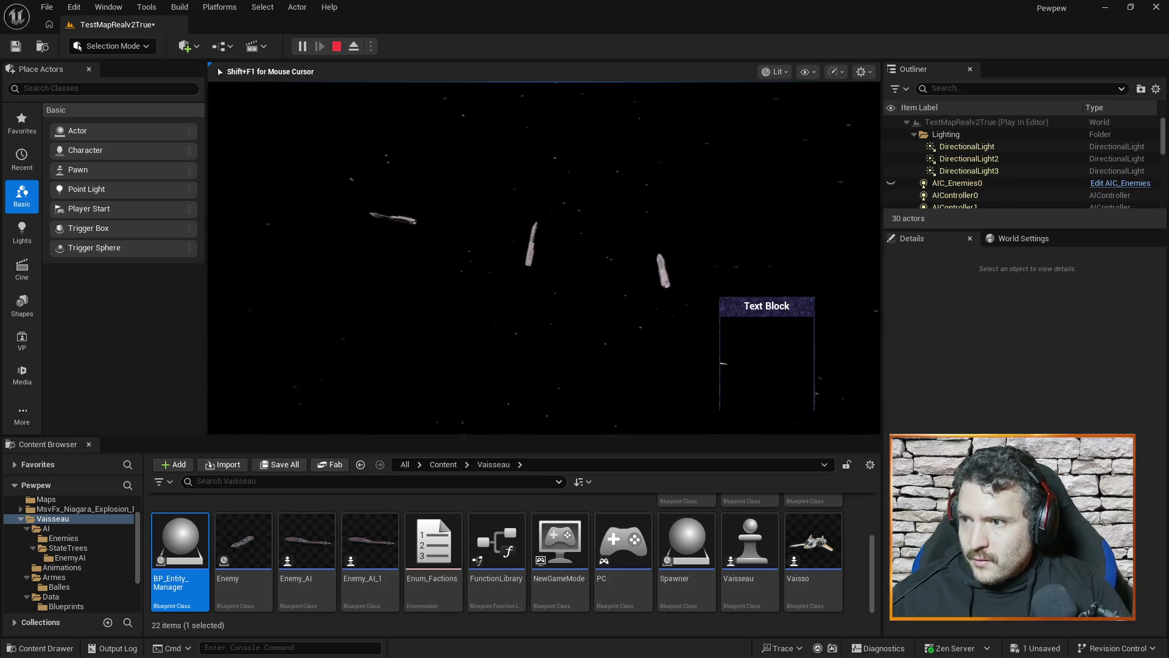
pyautogui.press('Escape')
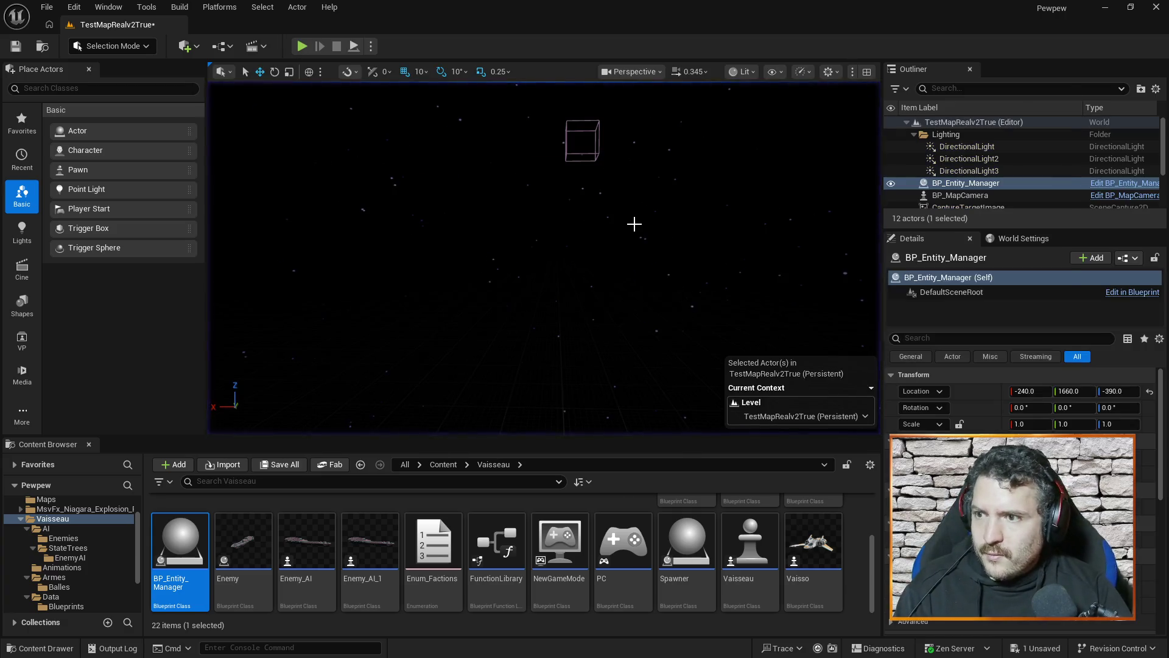
# Step: Feed the lower product into Pitch and the upper into Yaw, compile, and start a play test
pyautogui.hotkey('alt', 'Tab')
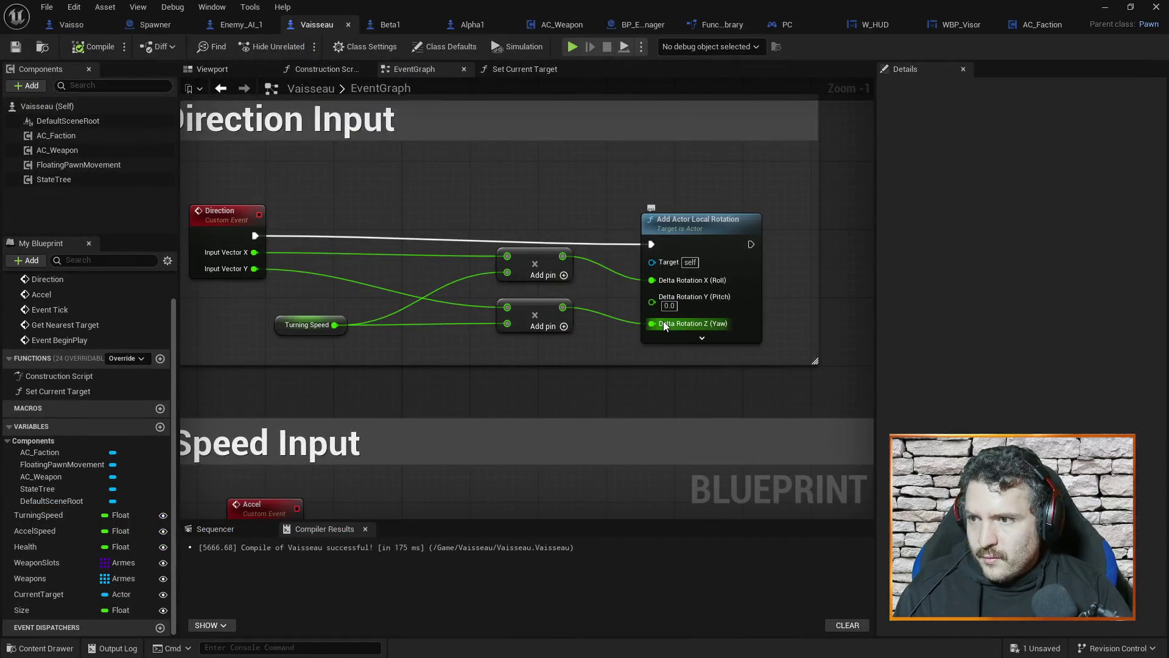
pyautogui.keyDown('alt'); pyautogui.click(663, 325); pyautogui.keyUp('alt')
pyautogui.moveTo(562, 307); pyautogui.dragTo(652, 302)
pyautogui.keyDown('alt'); pyautogui.click(652, 280); pyautogui.keyUp('alt')
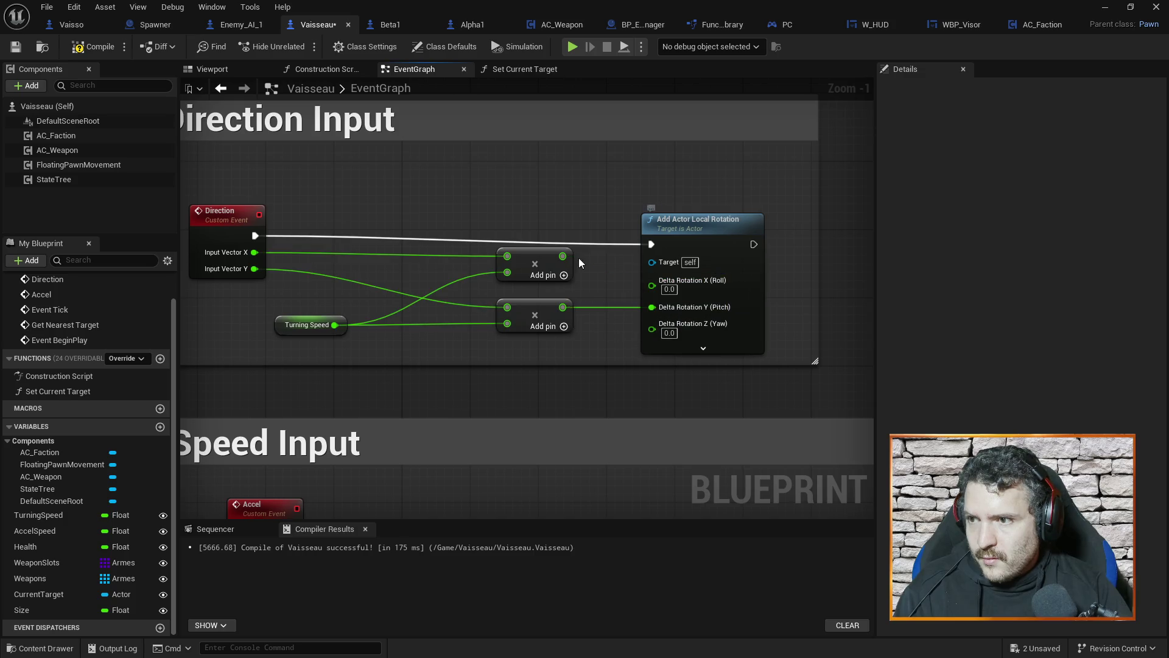
pyautogui.moveTo(563, 256); pyautogui.dragTo(652, 323)
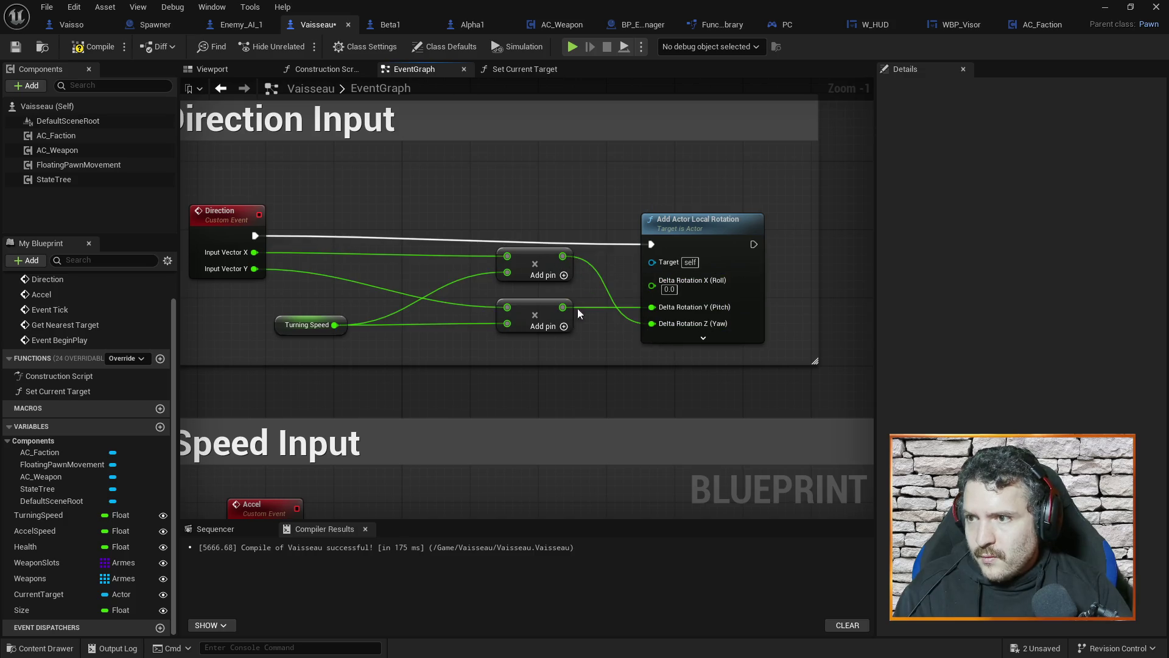
pyautogui.click(115, 49)
pyautogui.click(1105, 8)
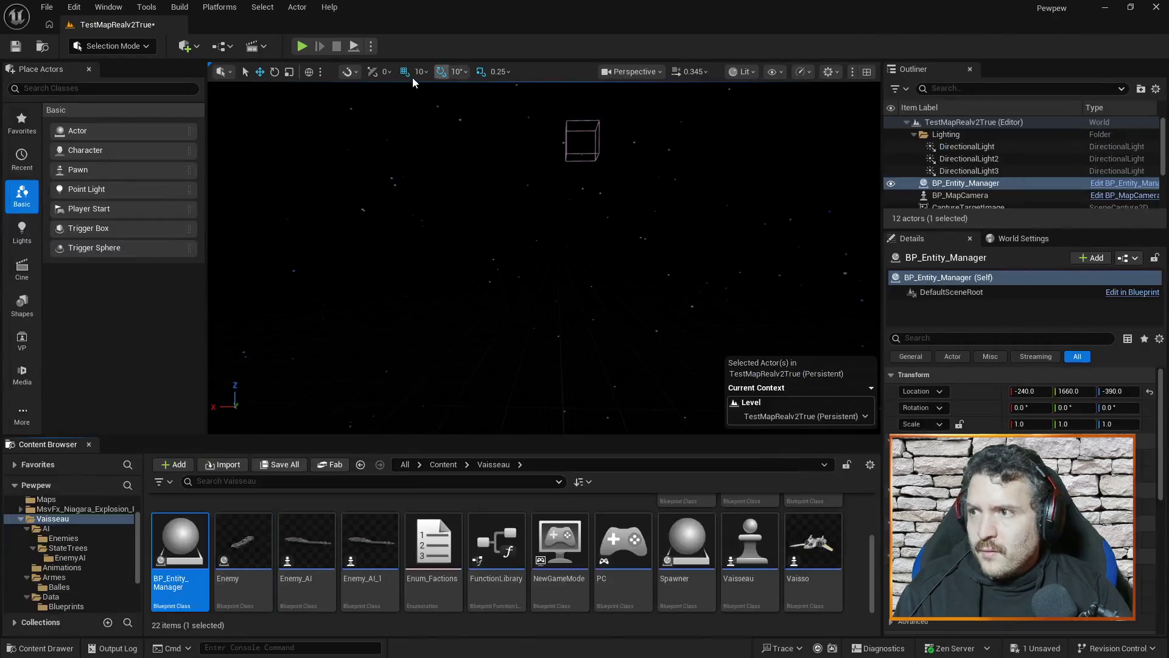
pyautogui.click(302, 46)
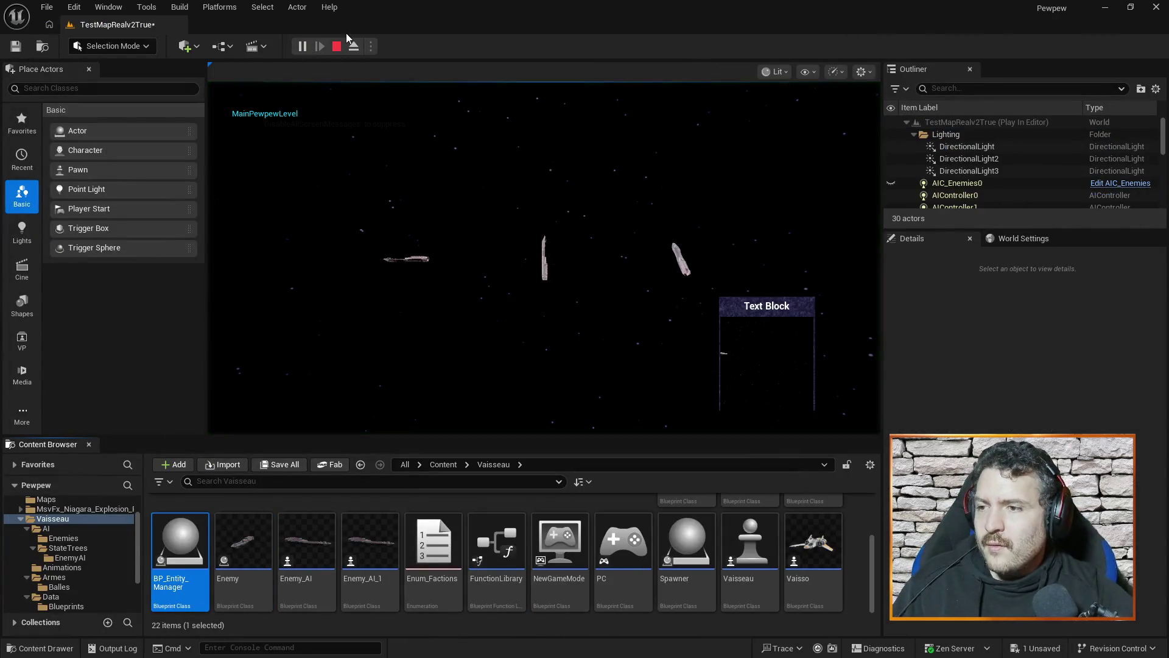
pyautogui.click(495, 159)
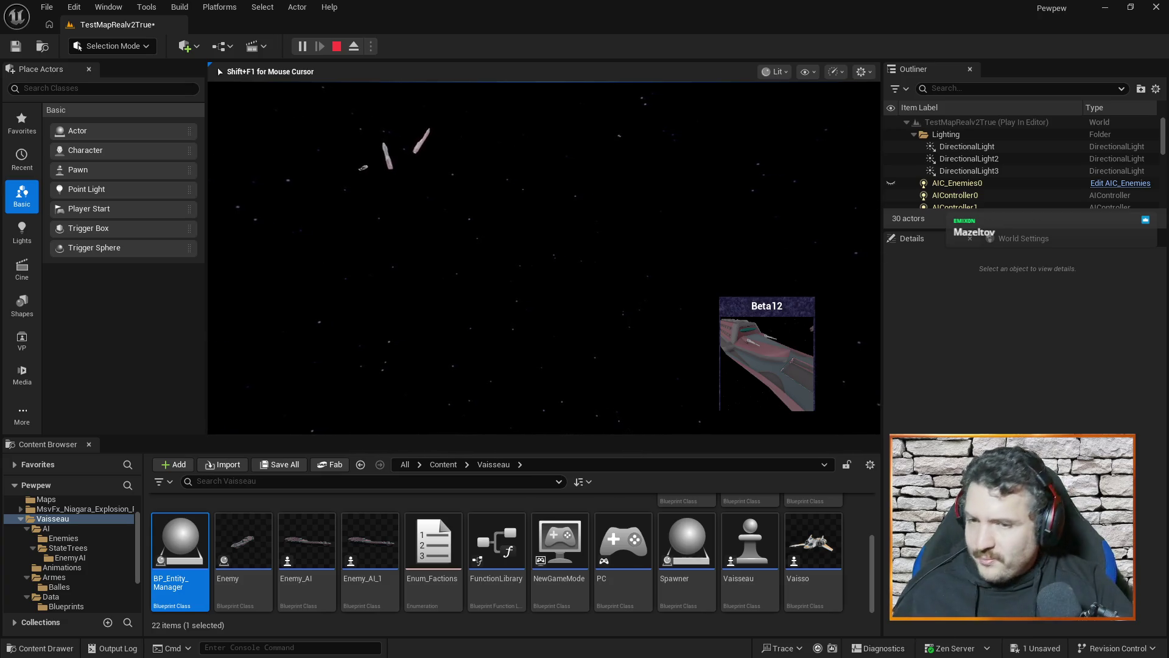
# Step: End the play session once the target HUD shows Beta12
pyautogui.press('Escape')
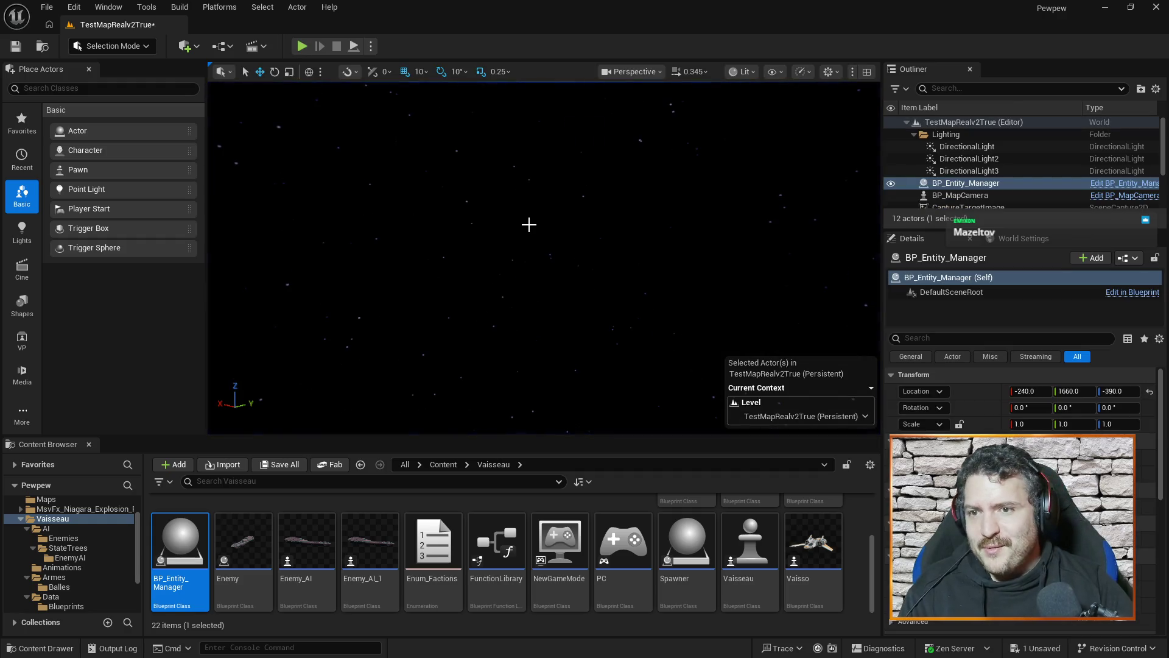
# Step: Save all, then review Vaisseau's Speed Input and Get Nearest Target nodes
pyautogui.hotkey('ctrl', 's')
pyautogui.hotkey('alt', 'Tab')
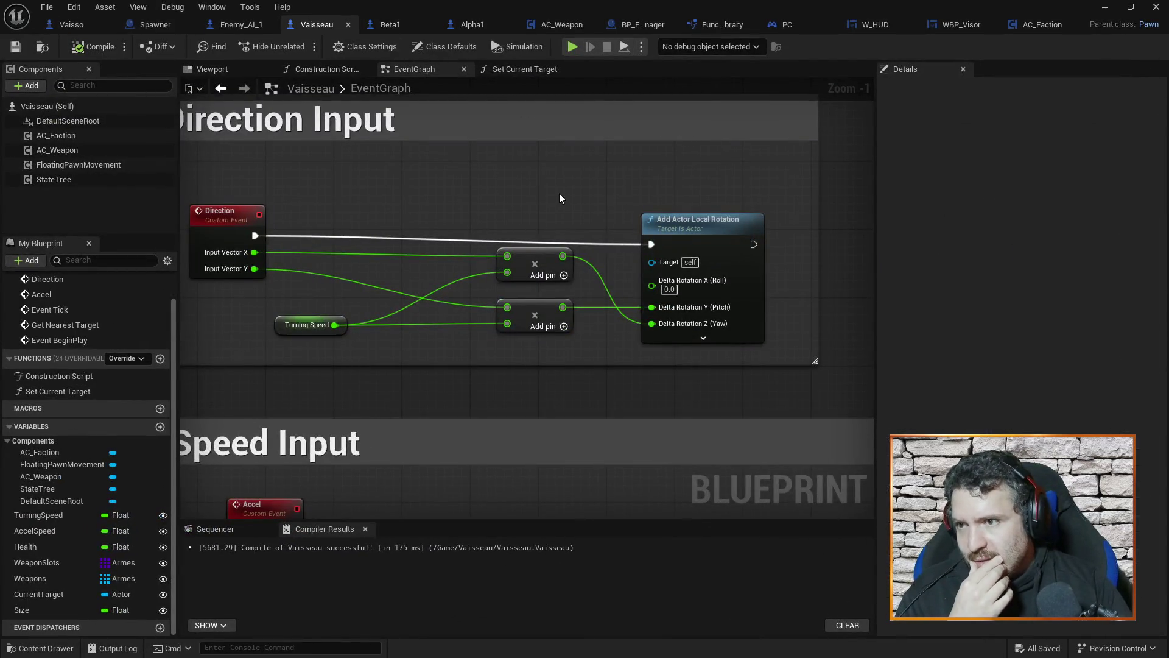
pyautogui.scroll(-3, 655, 335)
pyautogui.scroll(-2, 713, 276)
pyautogui.moveTo(730, 317); pyautogui.dragTo(708, 170)
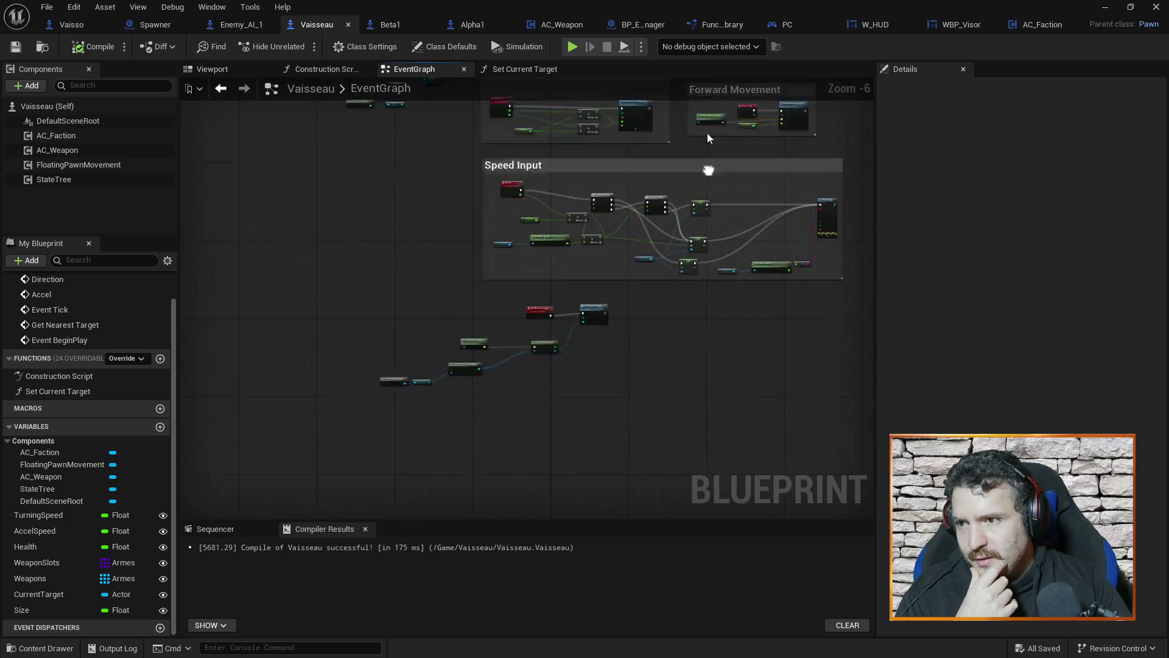
pyautogui.scroll(3, 666, 282)
pyautogui.moveTo(630, 330); pyautogui.dragTo(731, 257)
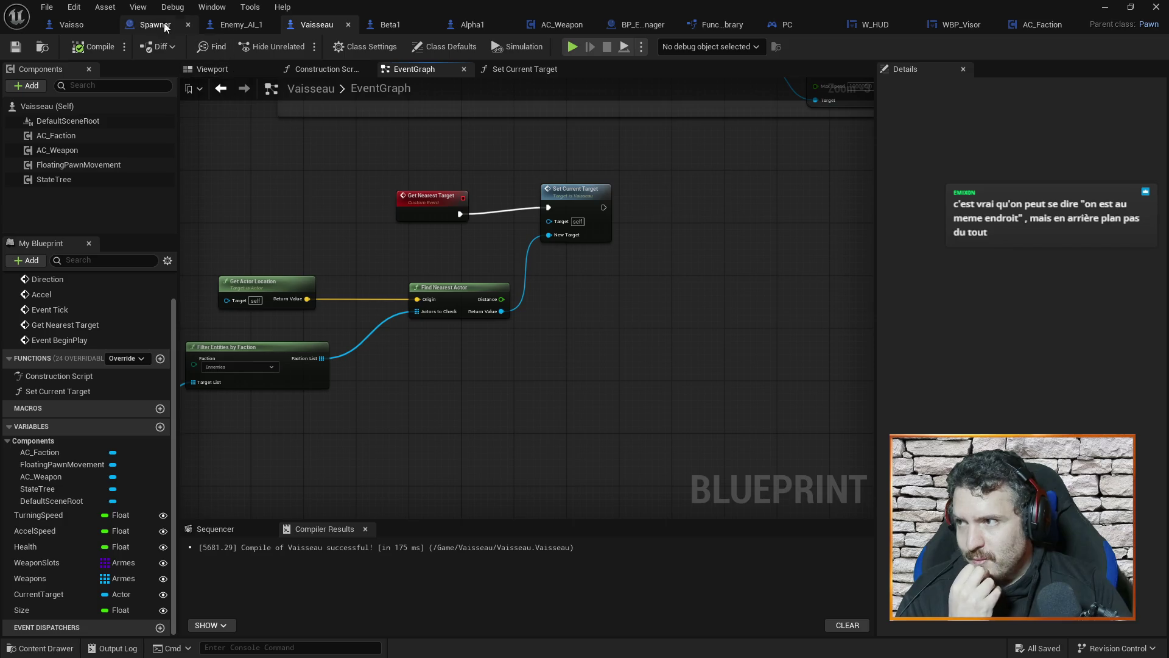
# Step: Look through the Vaisso, Enemy_AI_1, Beta1 and Spawner blueprints, save again, and return to the level
pyautogui.click(98, 25)
pyautogui.scroll(-3, 658, 378)
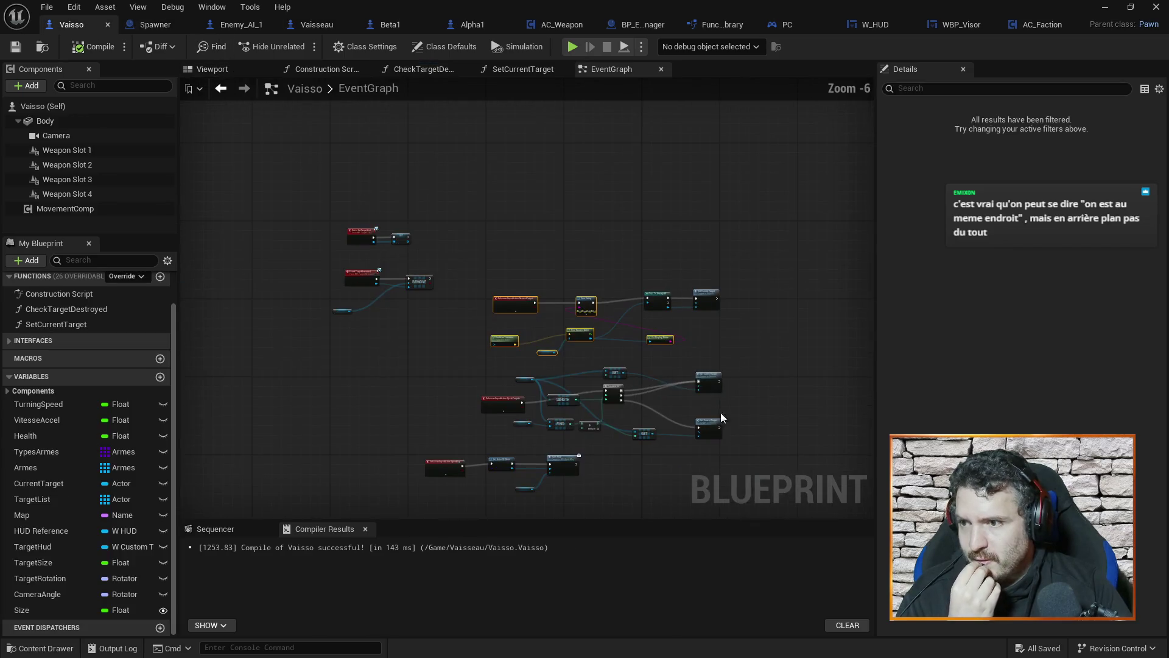
pyautogui.click(250, 26)
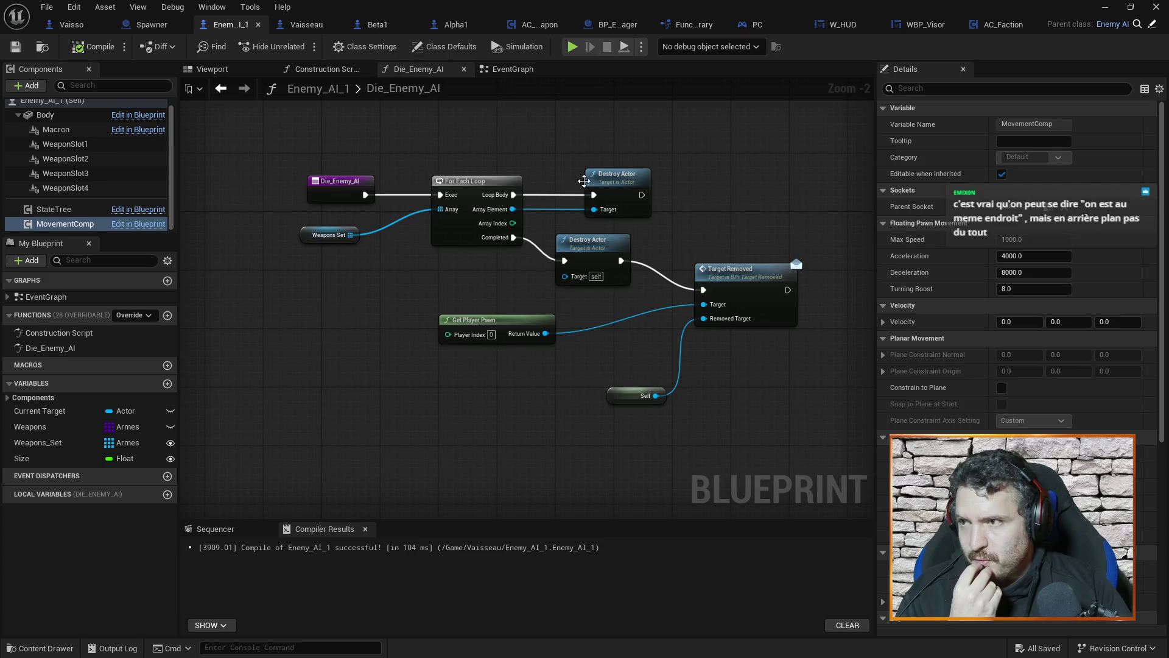
pyautogui.click(156, 22)
pyautogui.click(225, 23)
pyautogui.moveTo(759, 187); pyautogui.dragTo(762, 205)
pyautogui.scroll(-3, 762, 204)
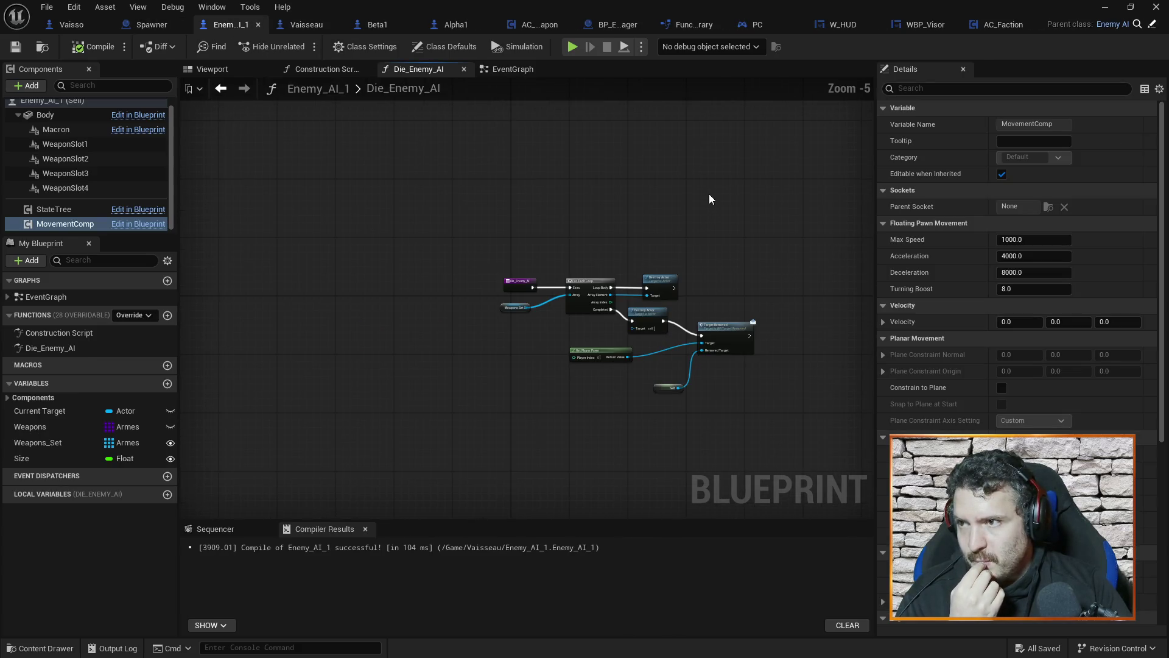
pyautogui.click(378, 24)
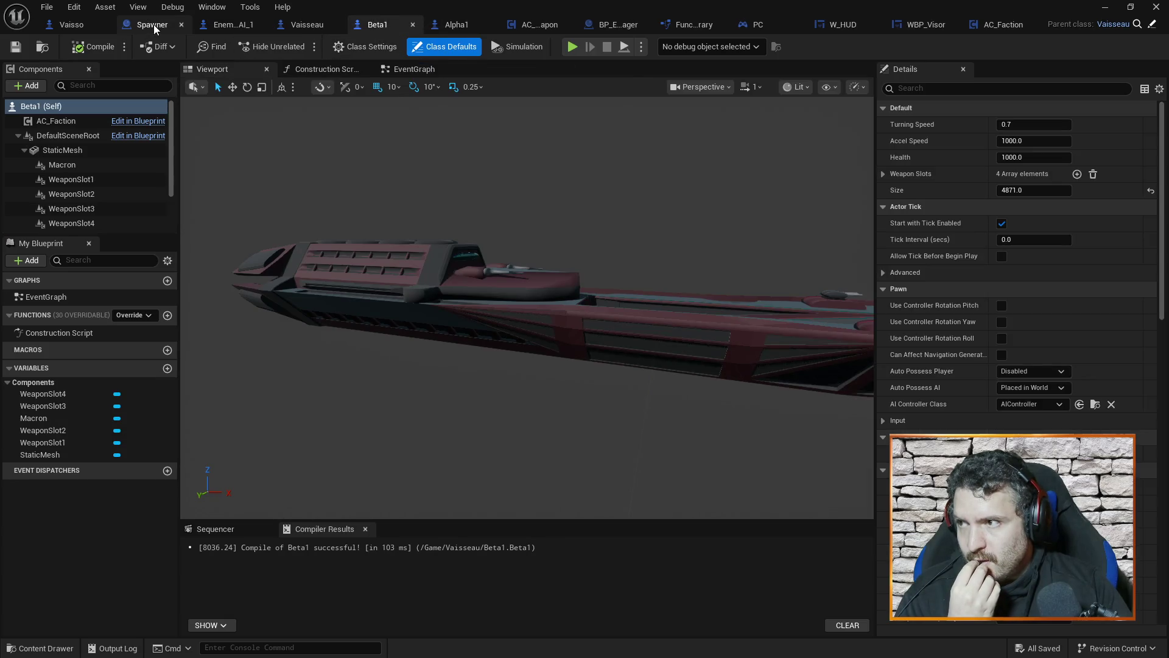
pyautogui.click(153, 24)
pyautogui.scroll(-3, 596, 136)
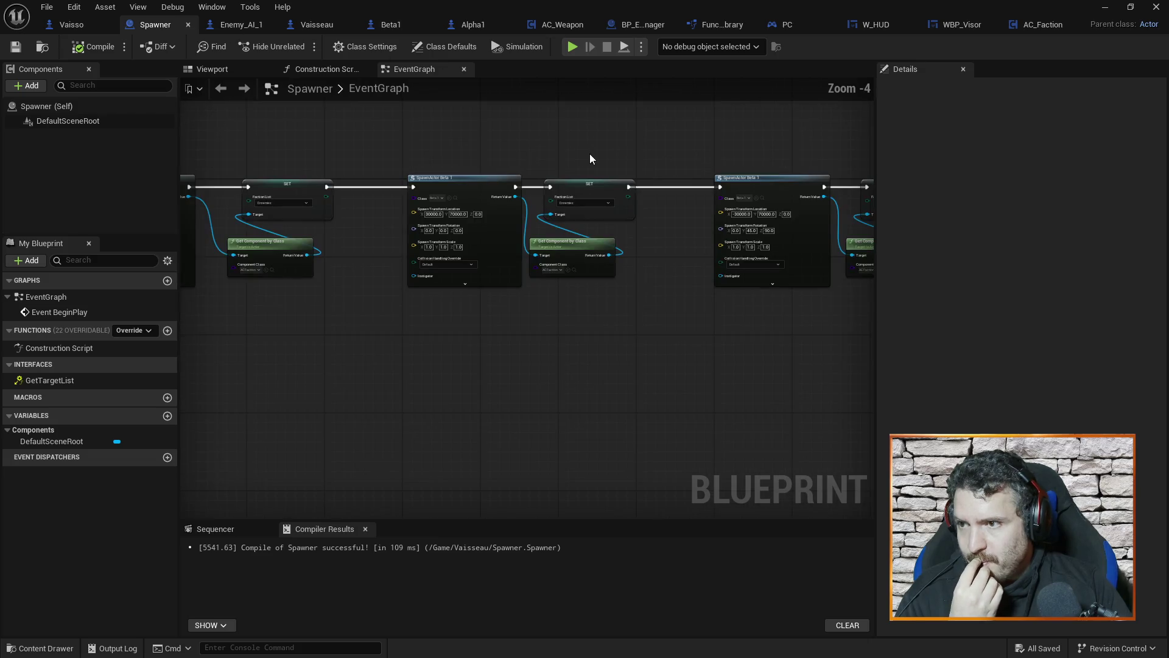
pyautogui.moveTo(613, 149)
pyautogui.mouseDown()
pyautogui.moveTo(703, 211)
pyautogui.moveTo(473, 134)
pyautogui.moveTo(500, 130)
pyautogui.mouseUp()
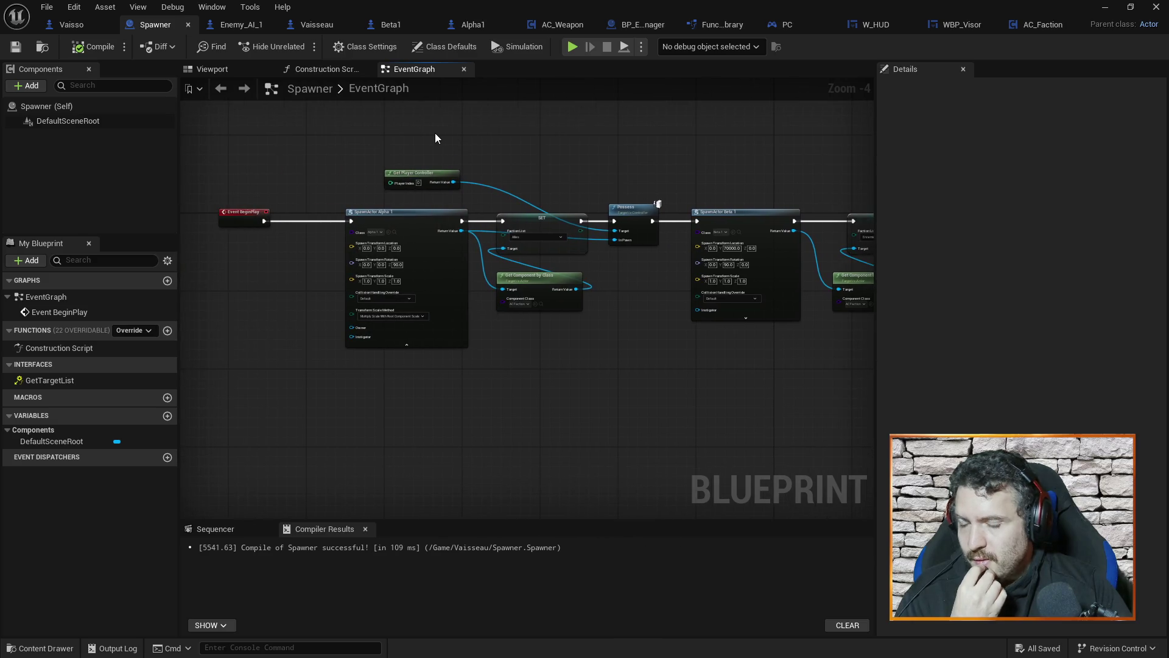
pyautogui.hotkey('ctrl', 's')
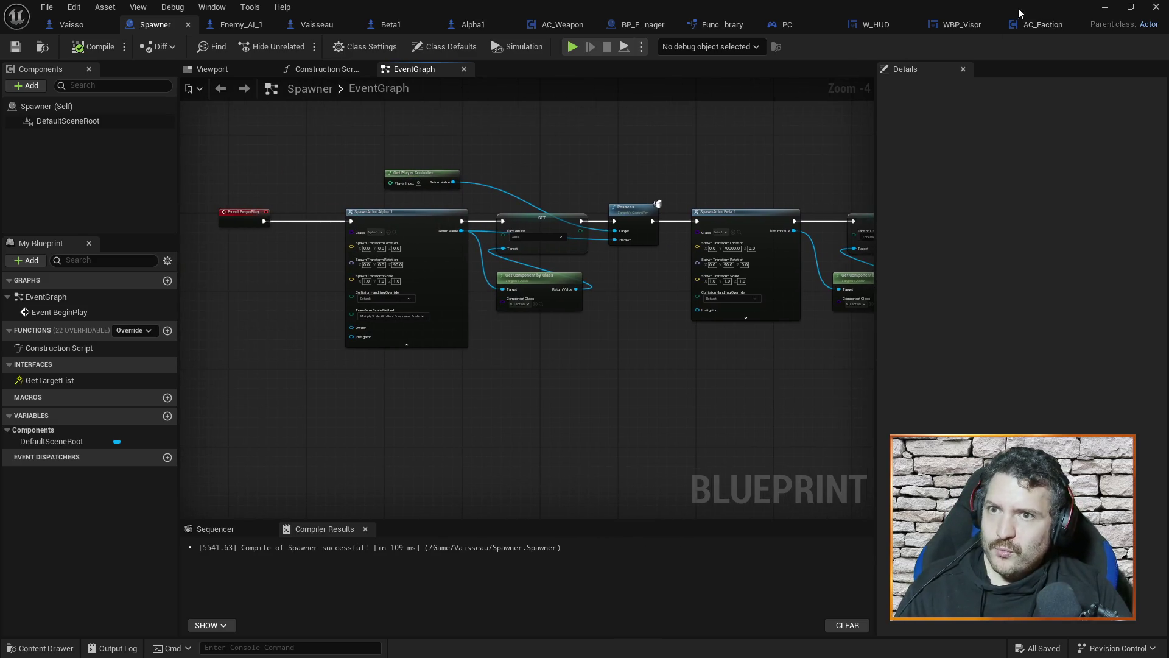
pyautogui.click(1105, 7)
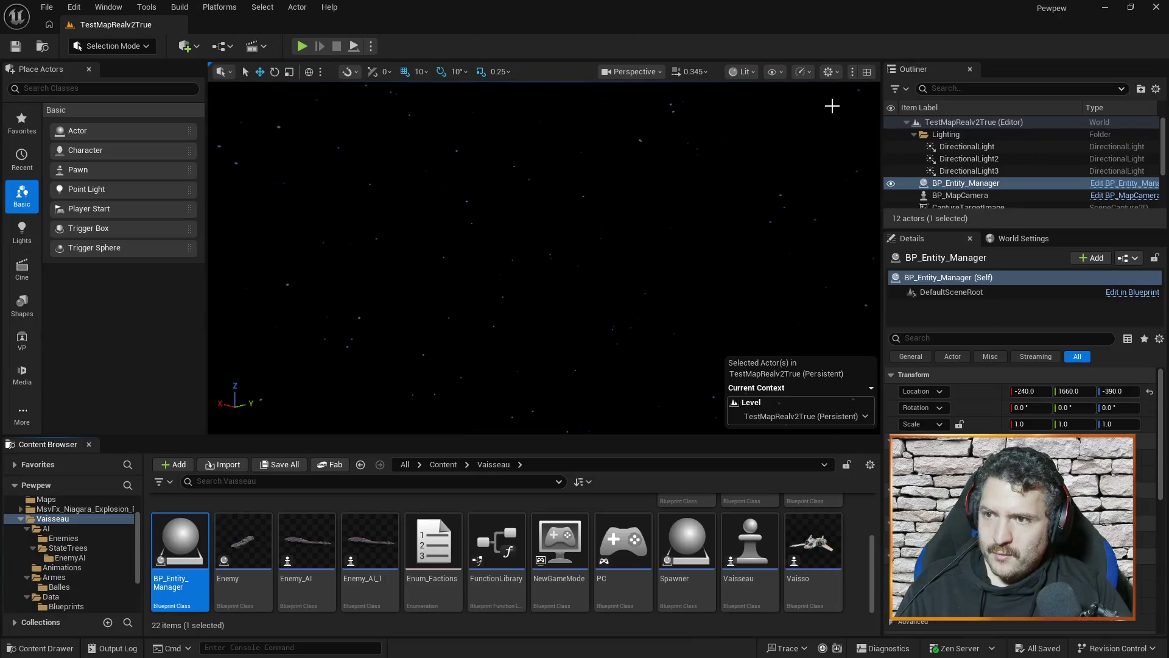
# Step: Check BP_Entity_Manager's Viewport, Construction Script and empty EventGraph, then go to Enemy_AI_1
pyautogui.hotkey('alt', 'Tab')
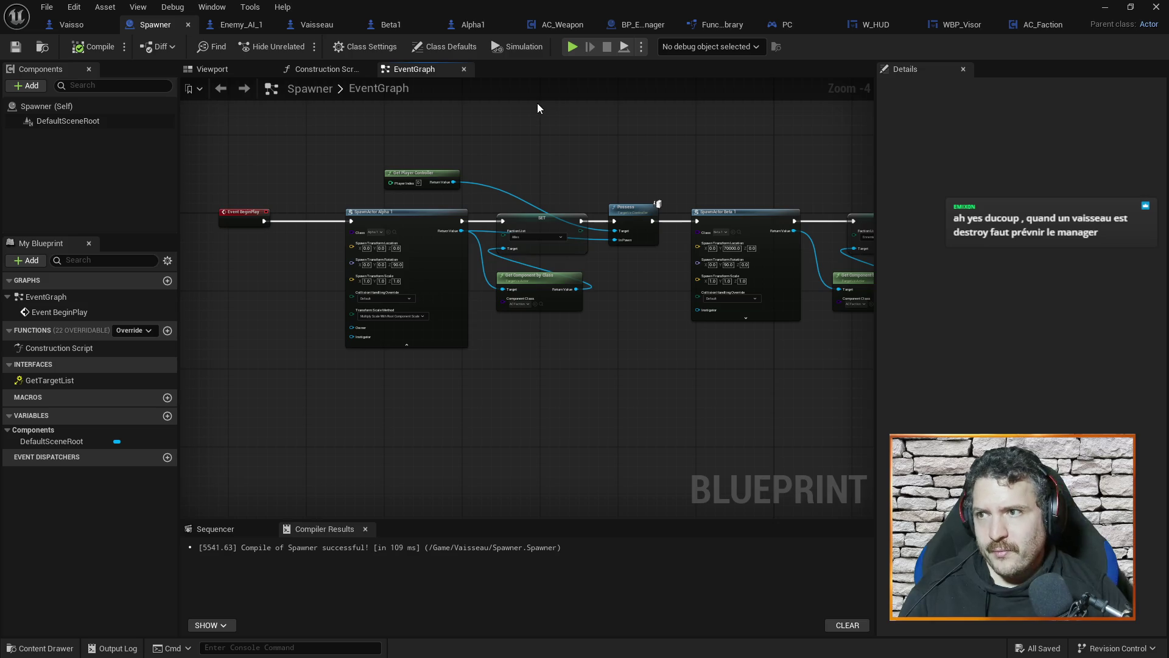
pyautogui.click(645, 25)
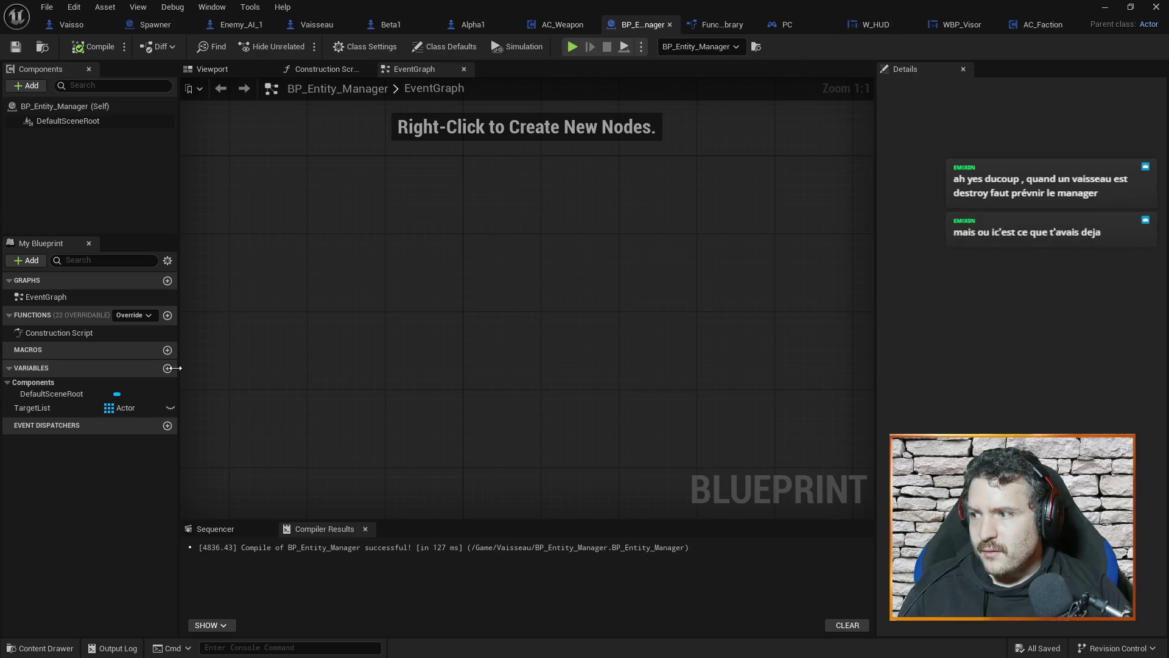
pyautogui.click(317, 69)
pyautogui.click(230, 68)
pyautogui.click(329, 69)
pyautogui.click(414, 68)
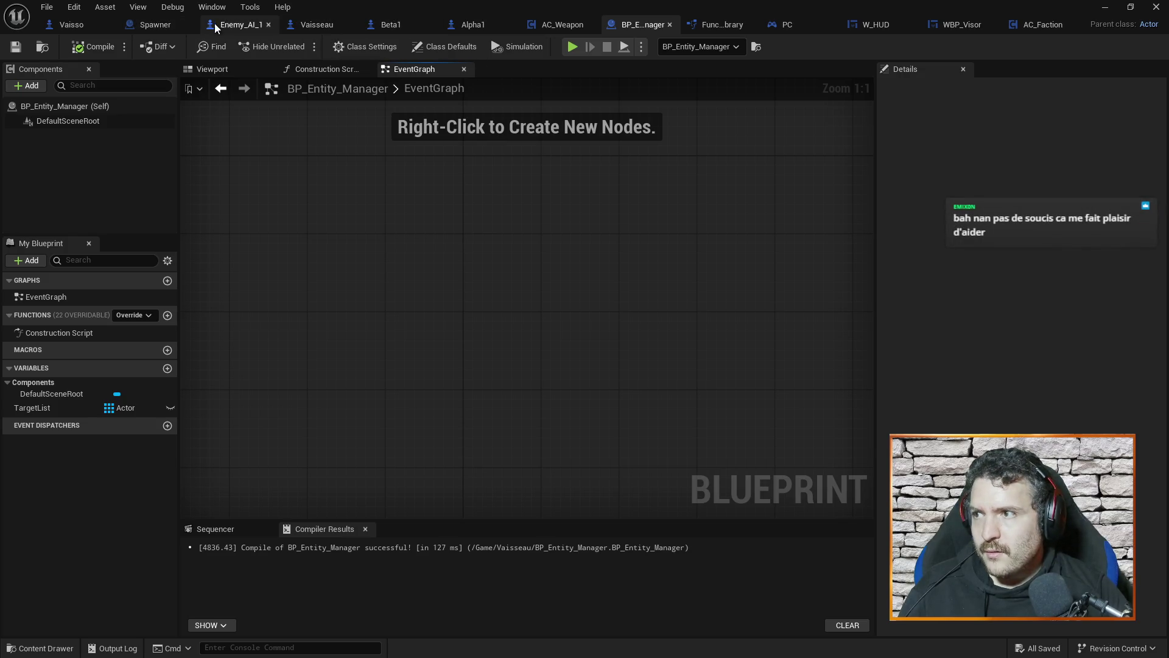
pyautogui.click(241, 25)
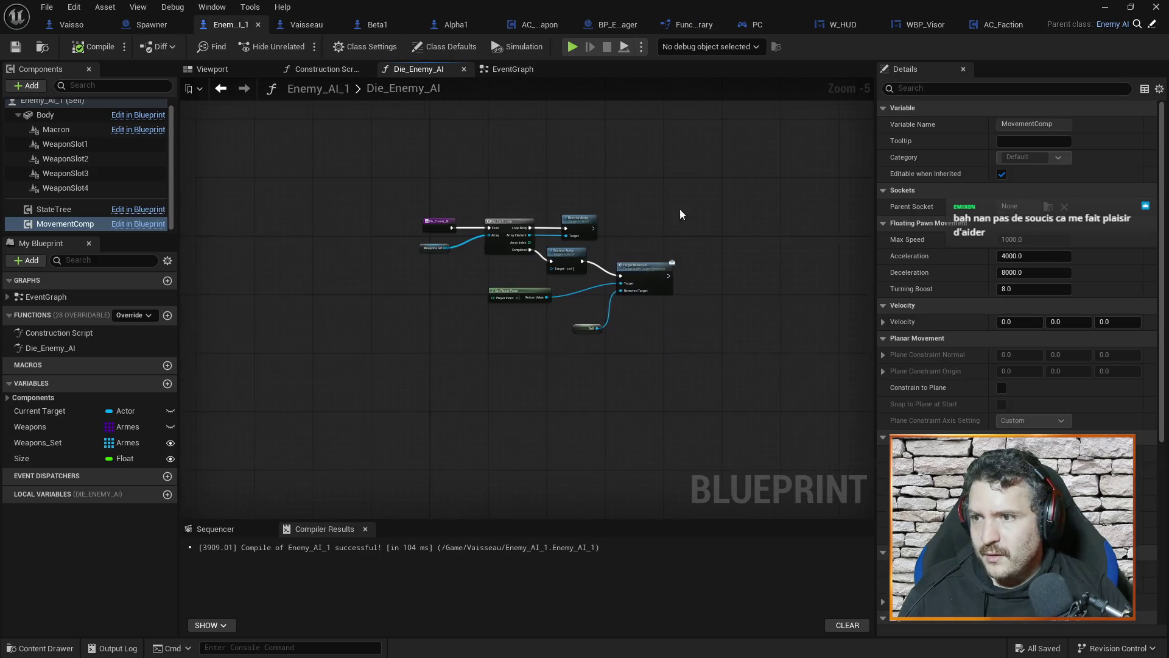
# Step: Inspect the Target Removed call in Die_Enemy_AI, then minimize the blueprint editor to reveal the level
pyautogui.scroll(6, 680, 215)
pyautogui.scroll(-1, 688, 237)
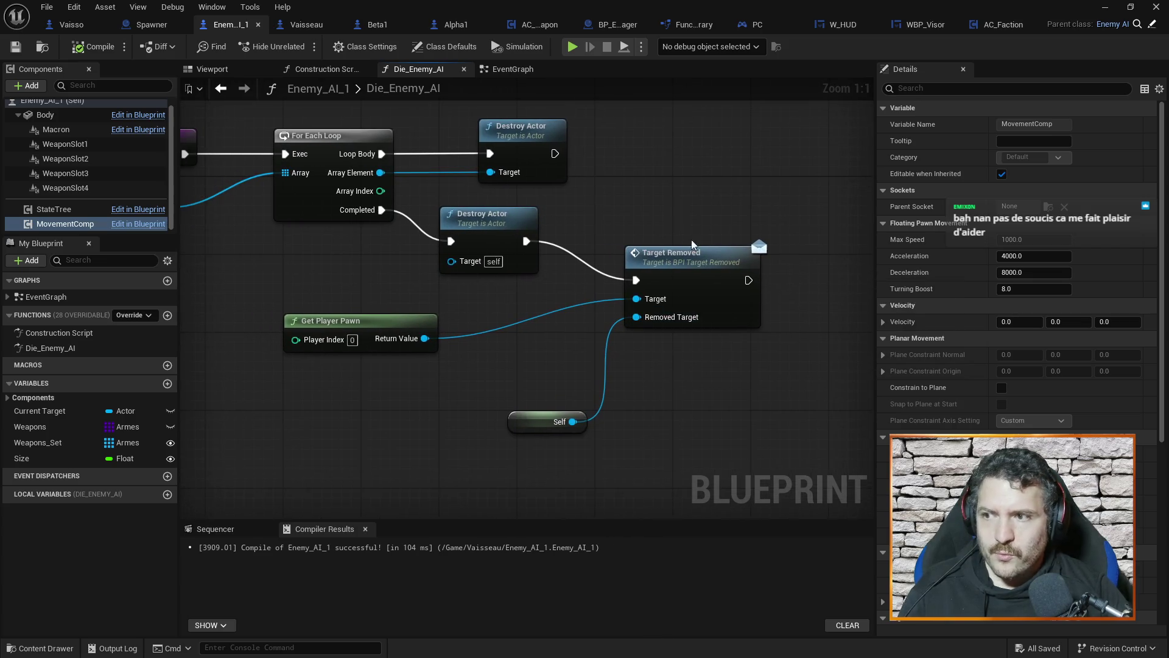
pyautogui.scroll(-1, 612, 344)
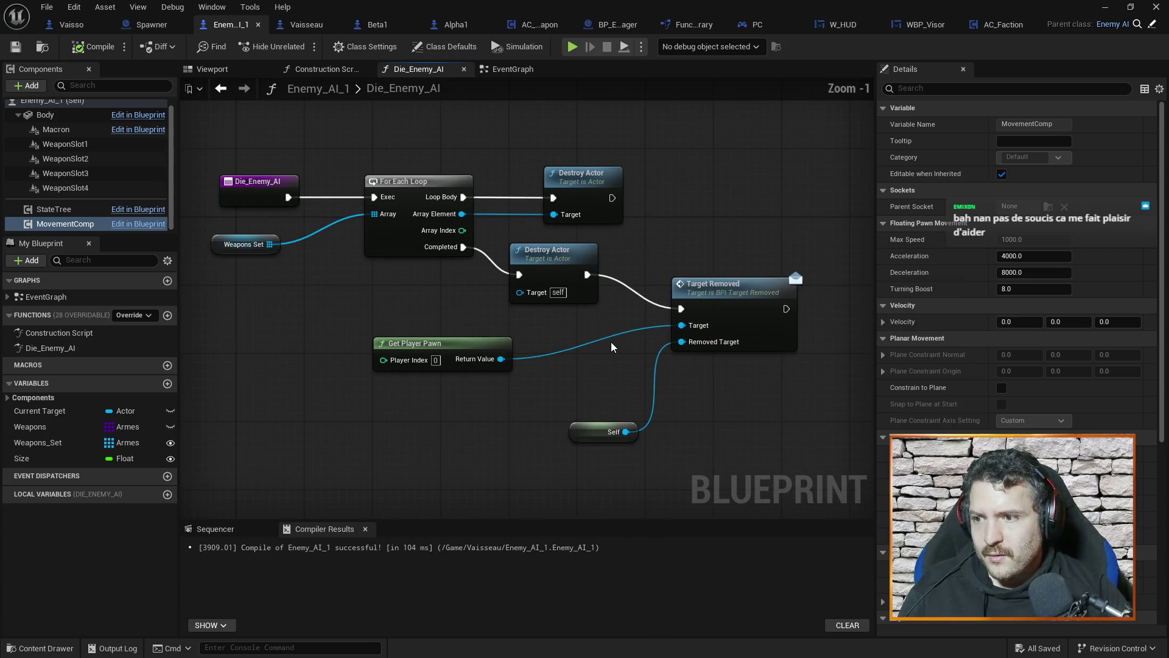
pyautogui.moveTo(619, 357); pyautogui.dragTo(612, 330)
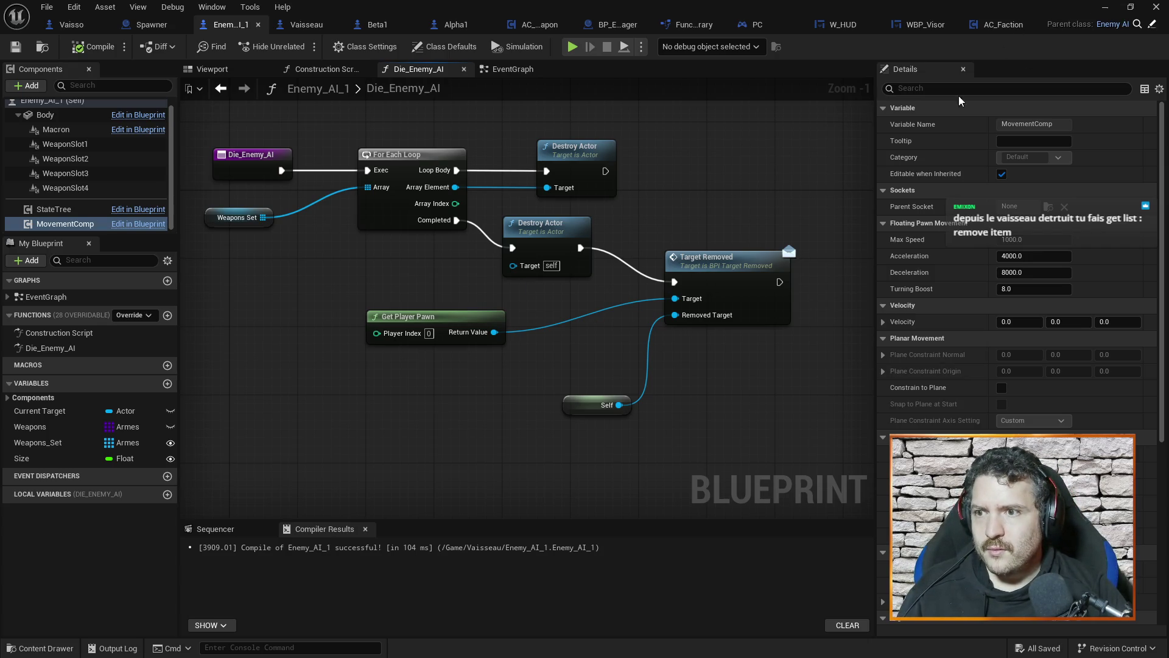
pyautogui.click(731, 266)
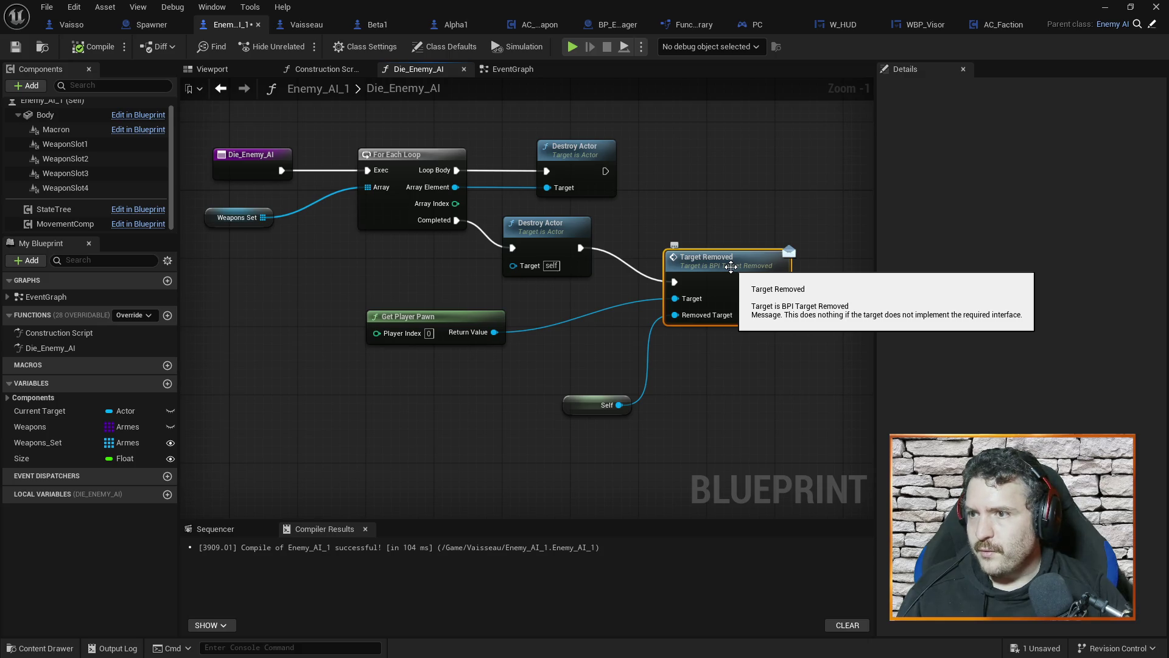
pyautogui.click(1106, 6)
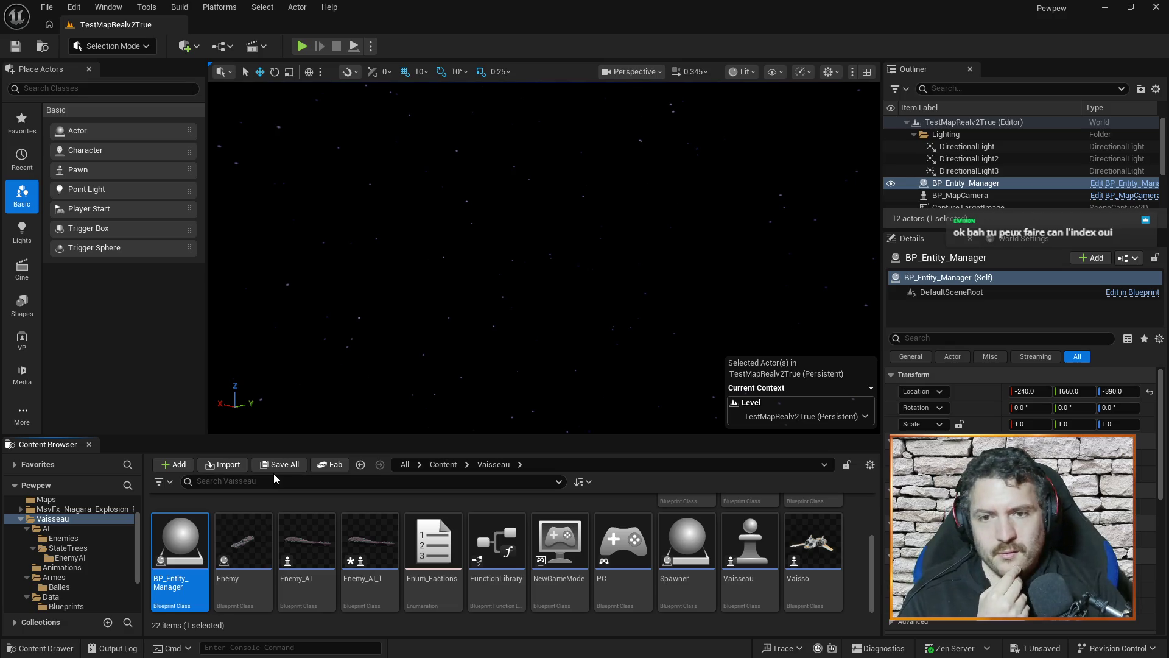
# Step: Minimize the Enemy_AI_1 blueprint again, scroll the Vaisseau Content Browser to the top, then return to Enemy_AI_1
pyautogui.hotkey('alt', 'Tab')
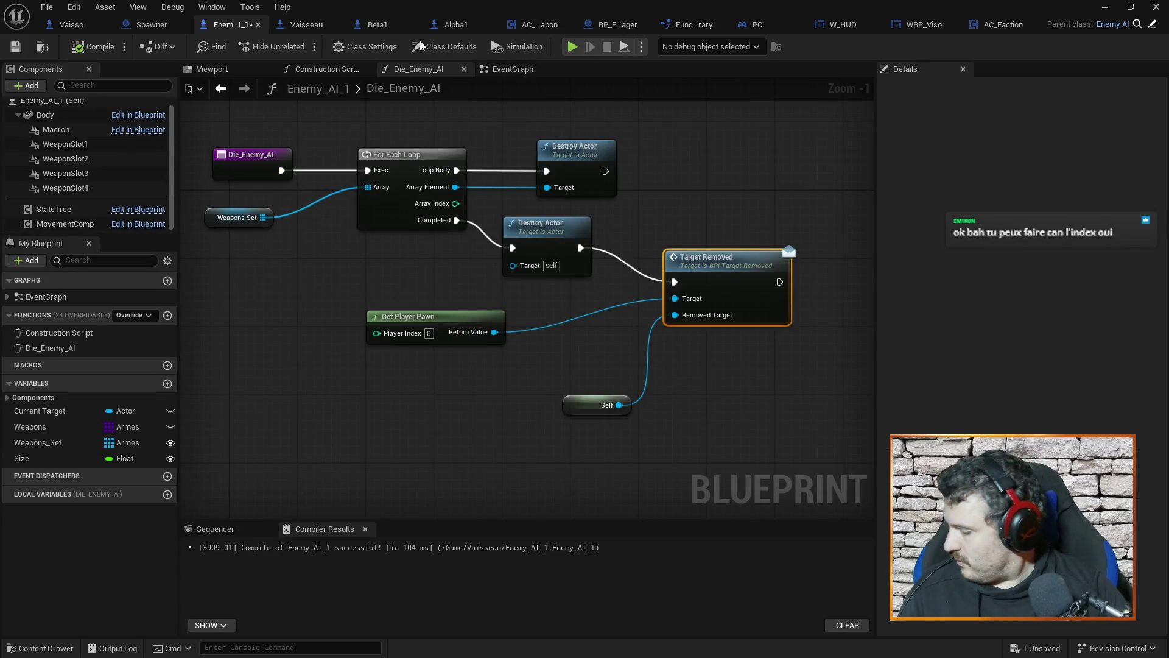
pyautogui.click(1102, 8)
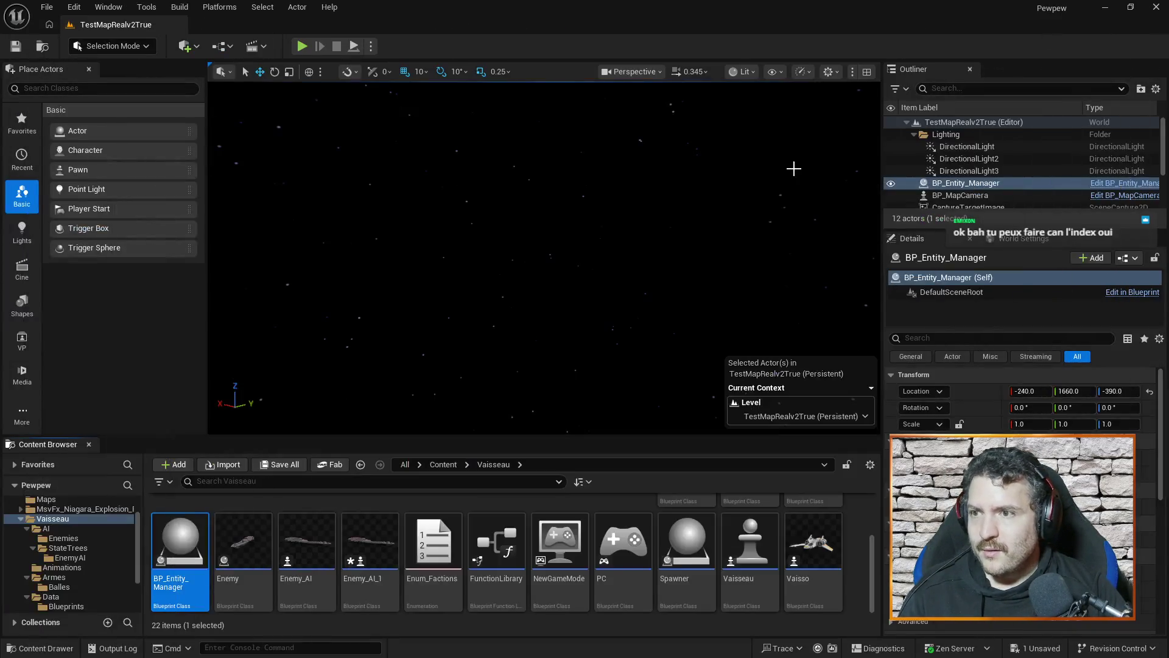
pyautogui.scroll(3, 451, 536)
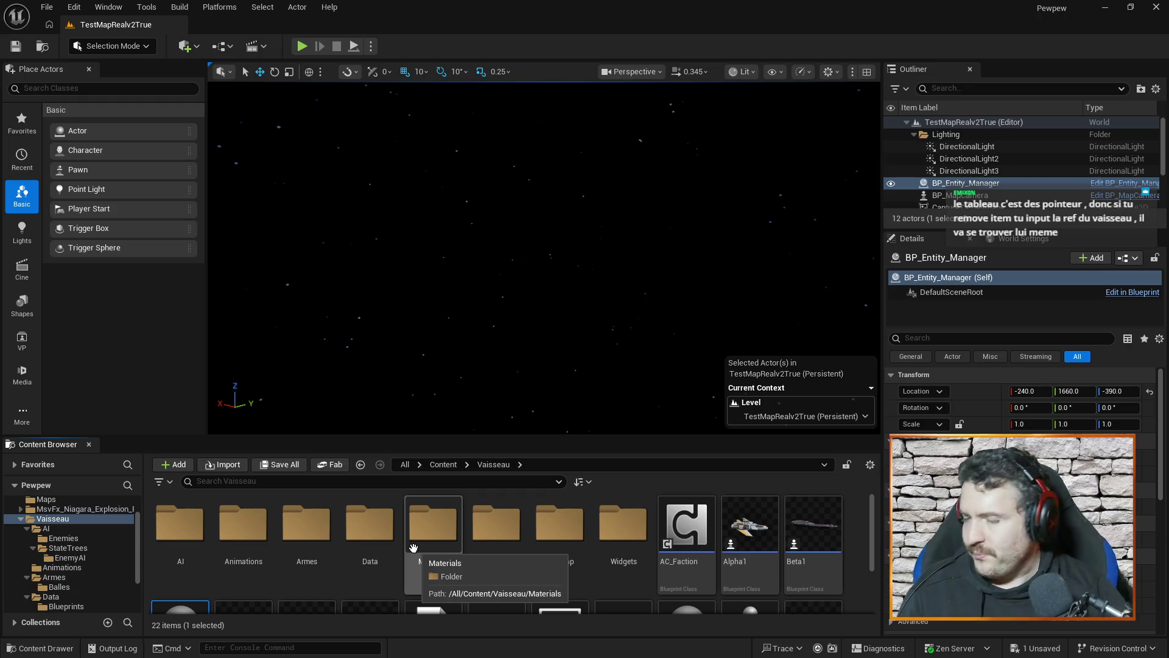
pyautogui.hotkey('alt', 'Tab')
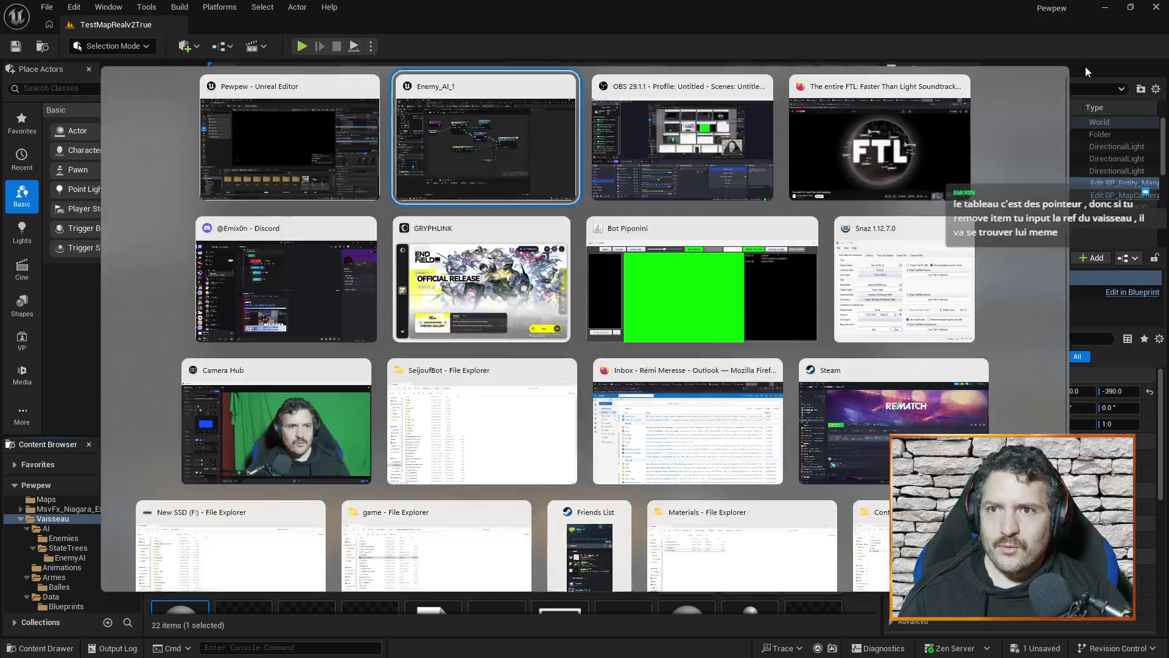